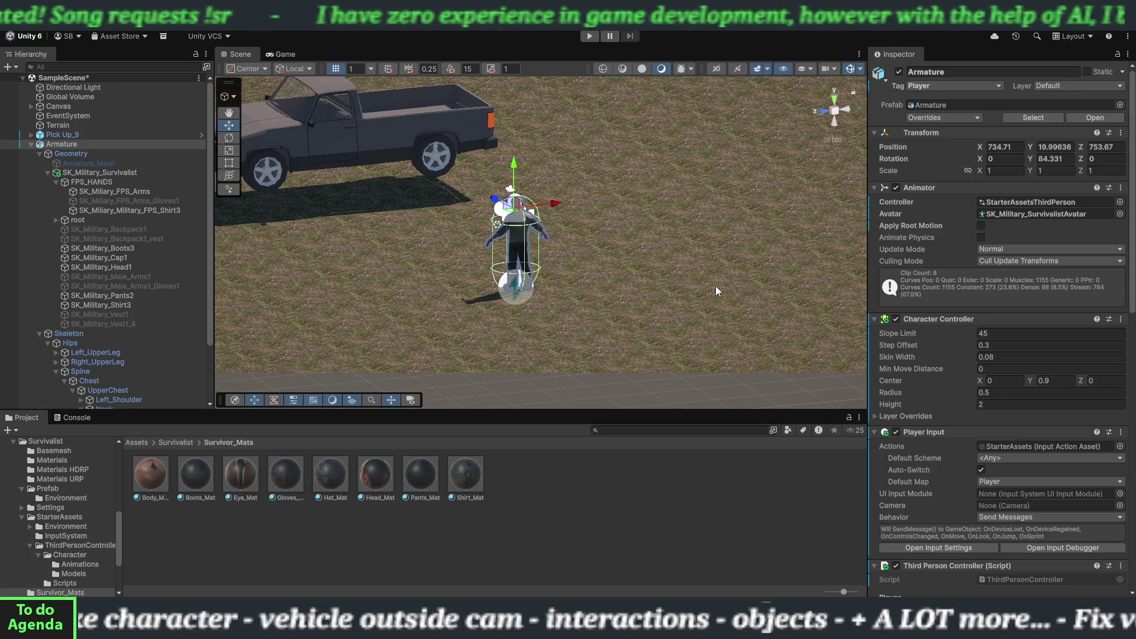
Orbit the scene to view the truck side-on and attempt to enter Play mode.
mouse_move(718, 262)
alt+mouse_down()
mouse_move(634, 277)
mouse_move(723, 268)
alt+mouse_up()
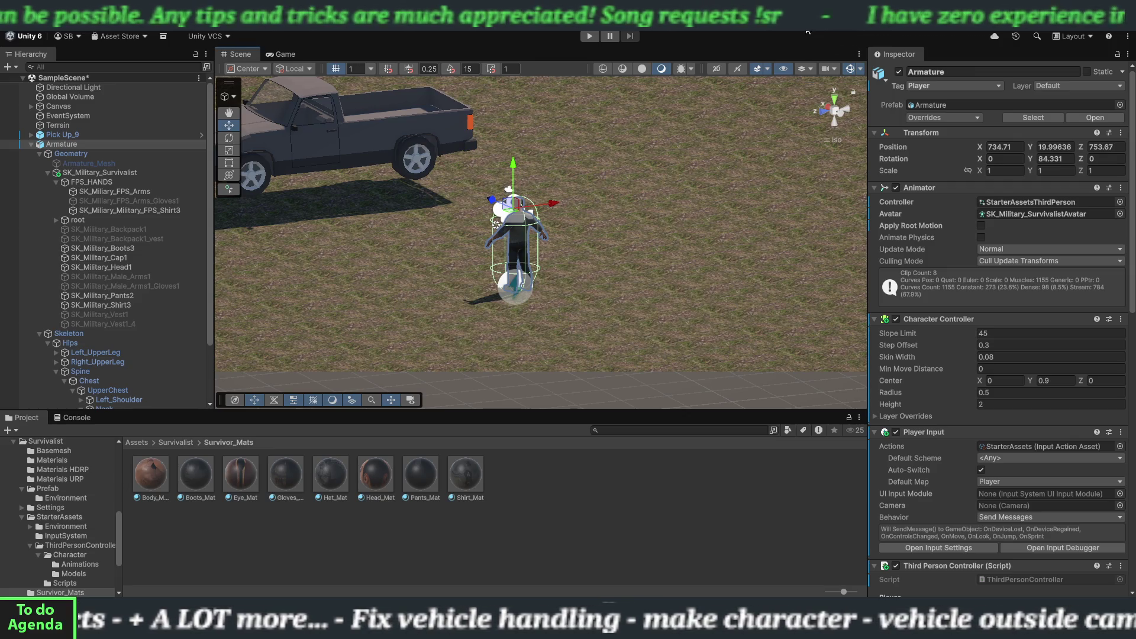
click(591, 39)
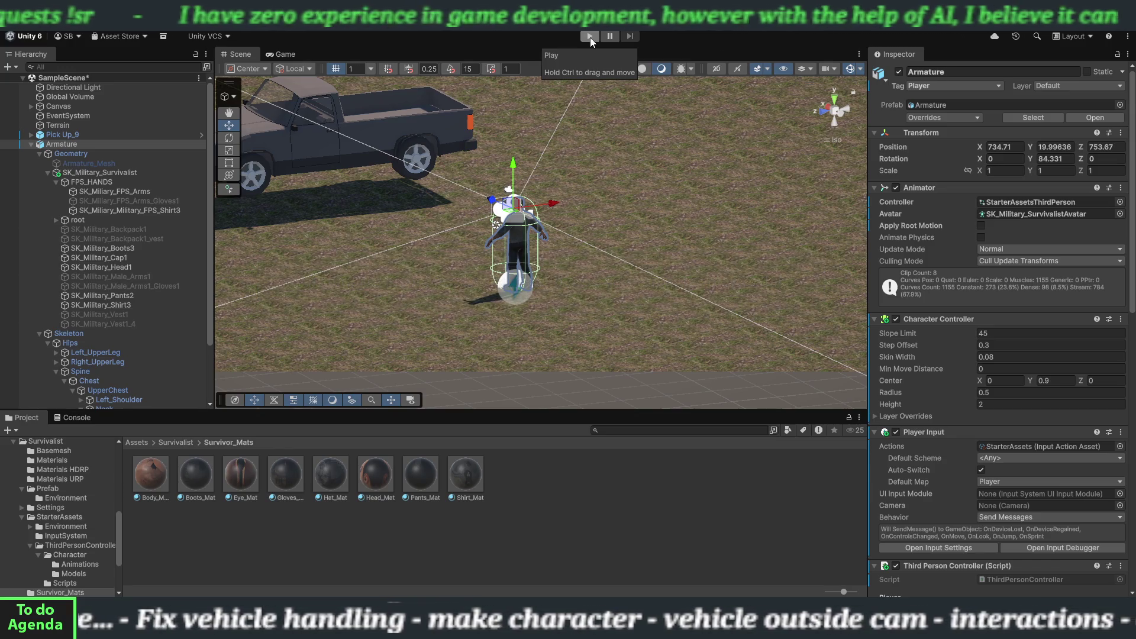
click(590, 35)
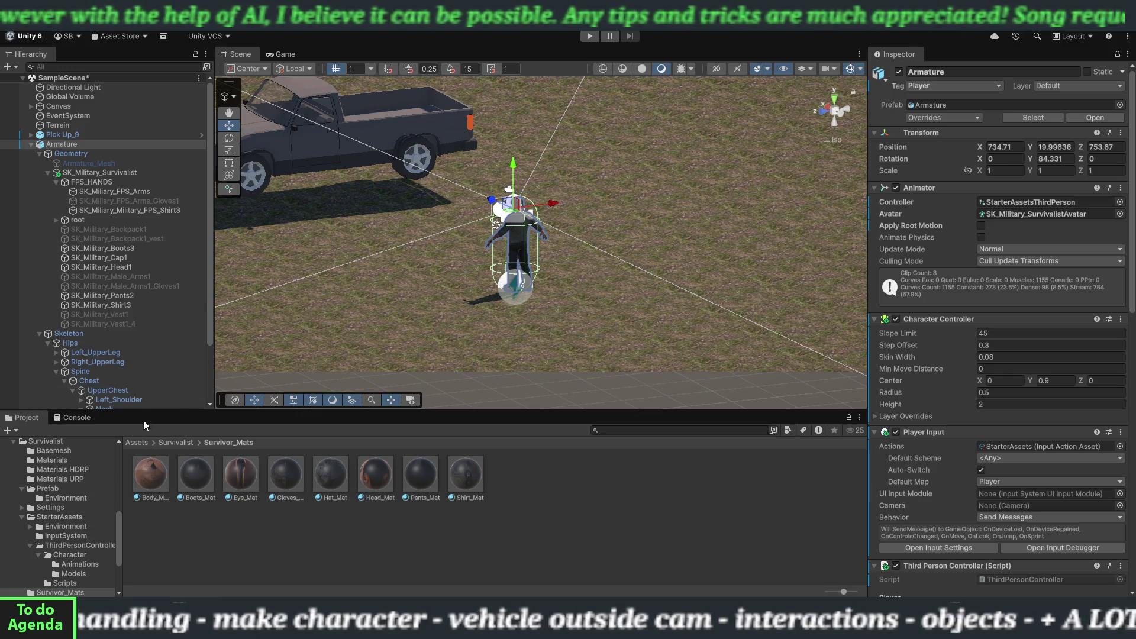
Review the Console's warnings and CS1022 compile error, then run the scene again.
click(72, 417)
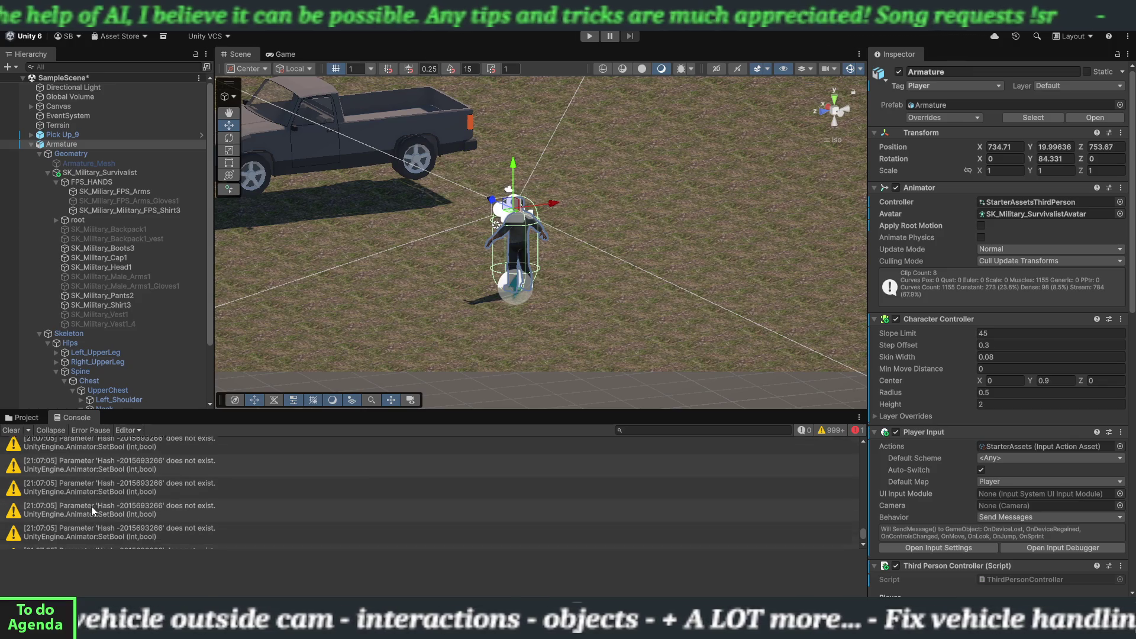
scroll(91, 502, up, 5)
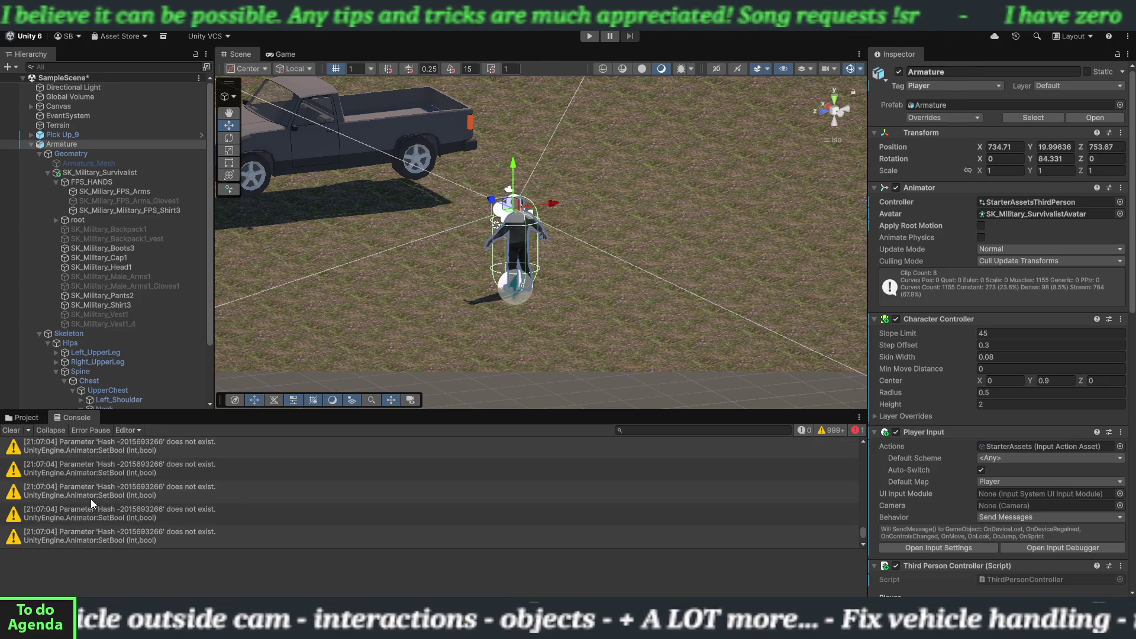
scroll(90, 499, down, 1)
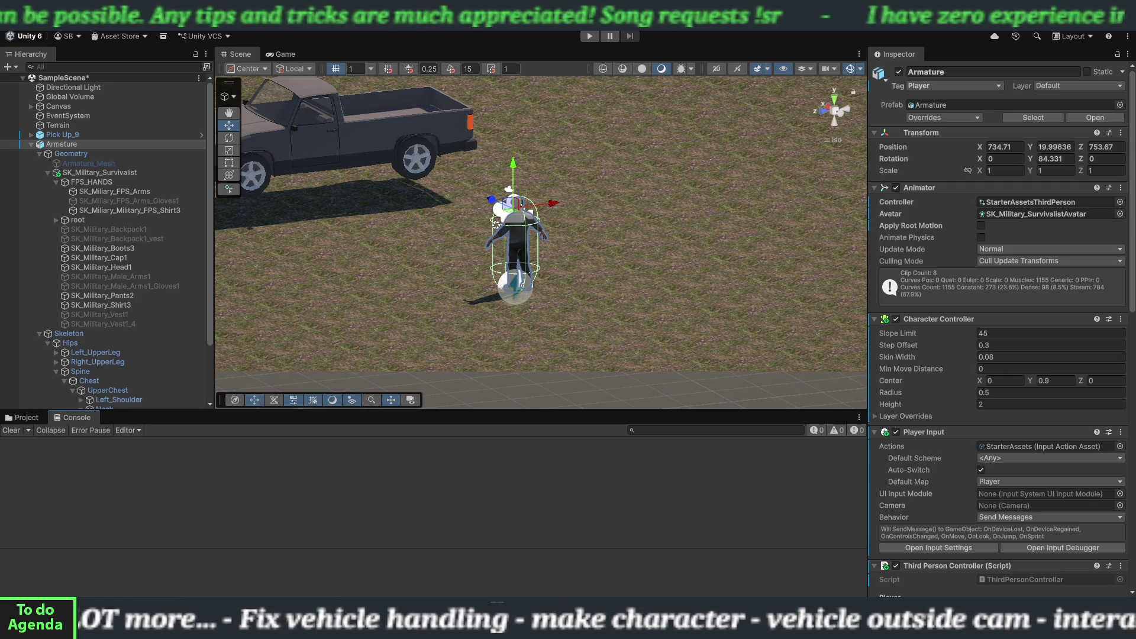
click(586, 37)
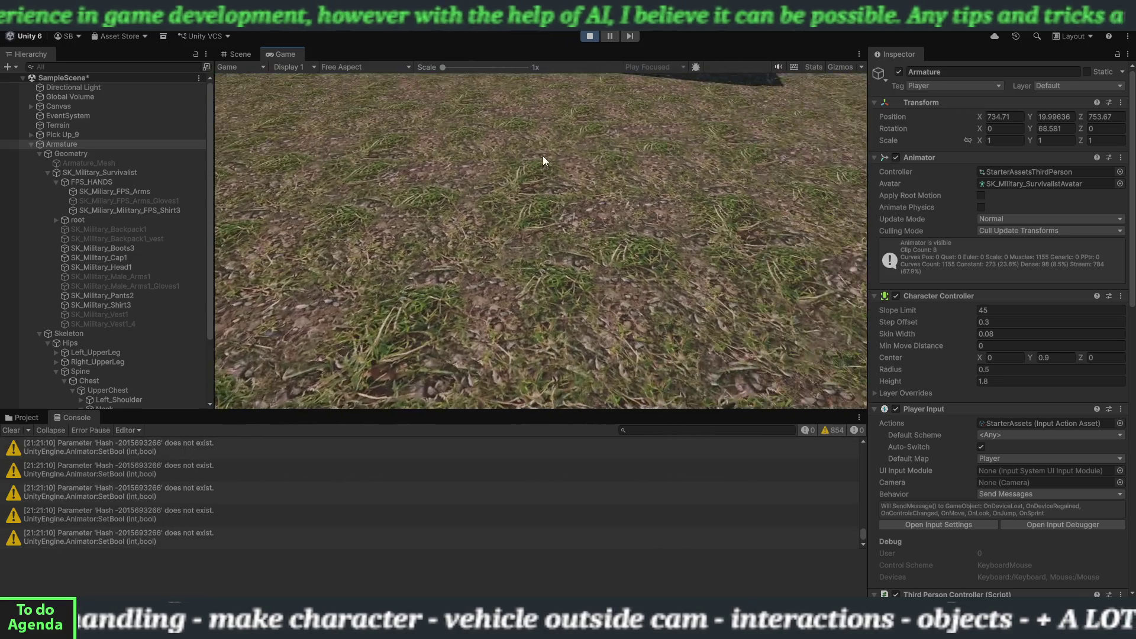
Walk the soldier to the pickup with W, enter it with E, accelerate, then stop the test.
click(542, 155)
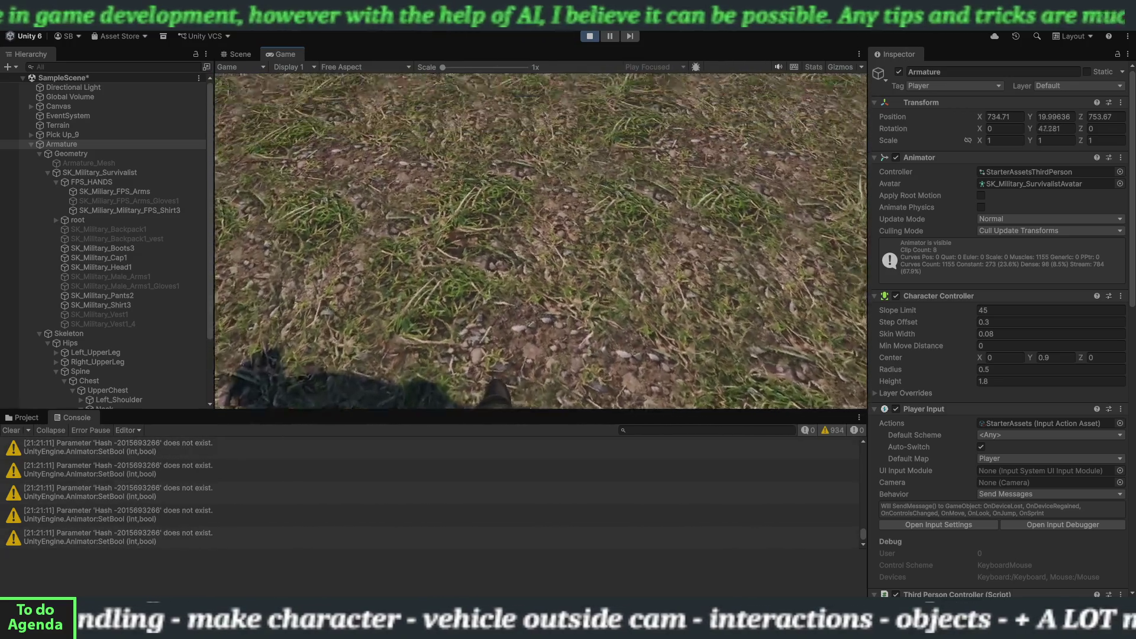
key(w)
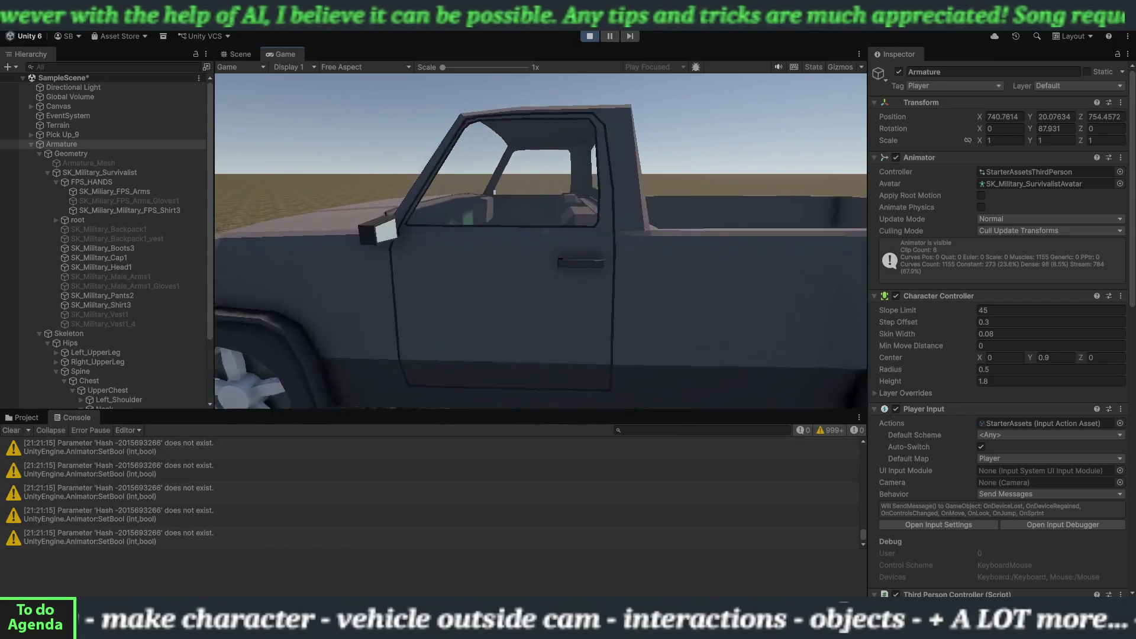
key(e)
key(w)
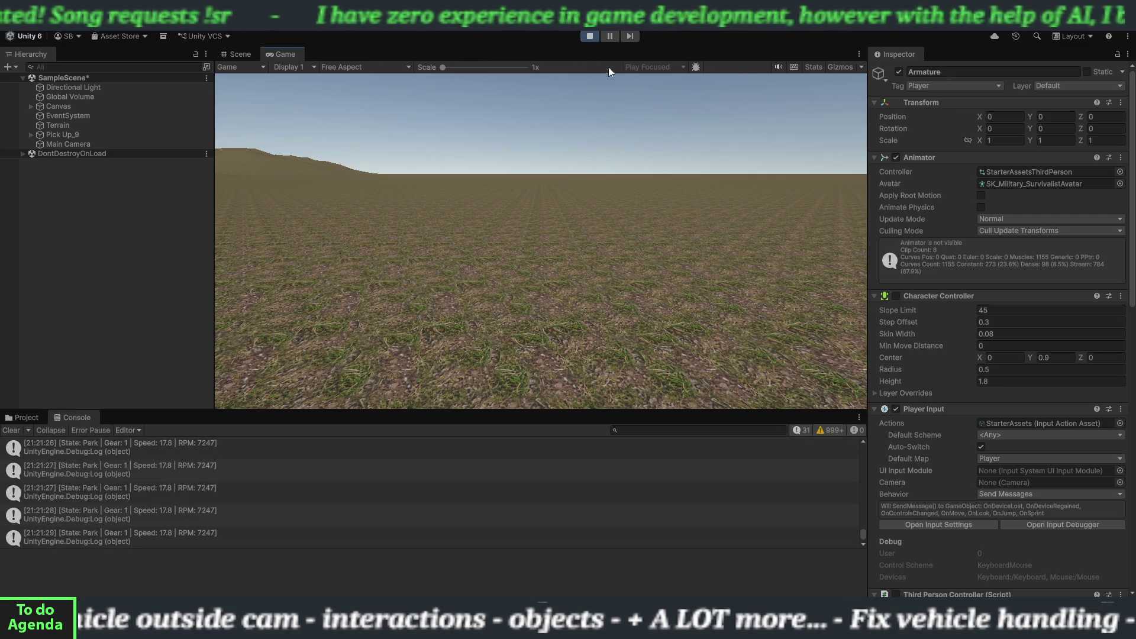
click(598, 36)
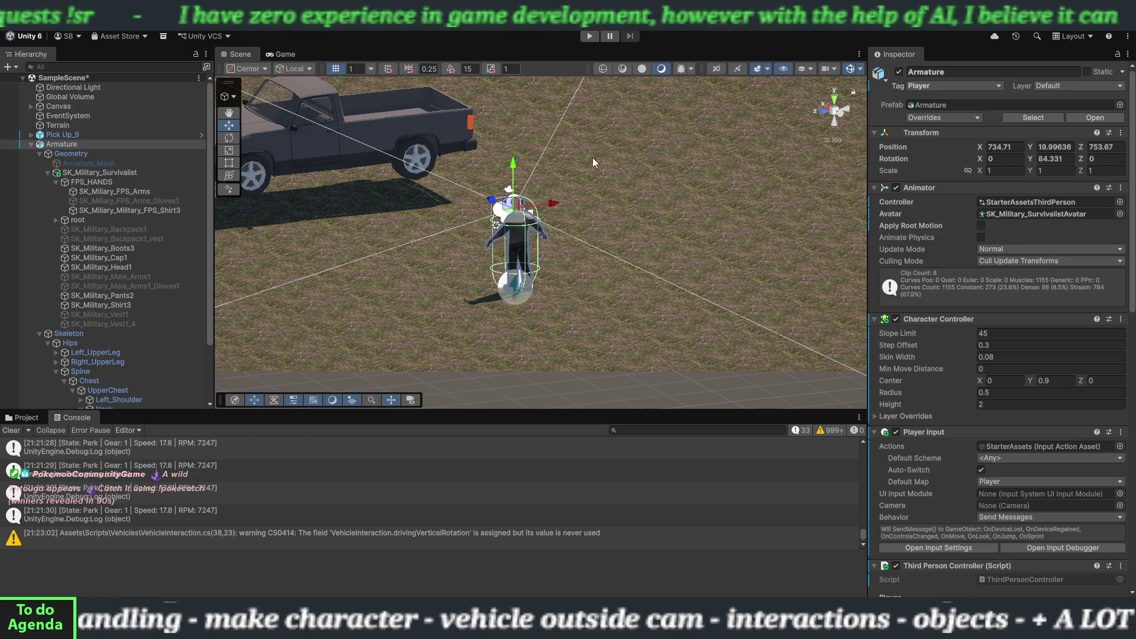
Start Play mode and walk the soldier toward the pickup truck with W.
click(589, 36)
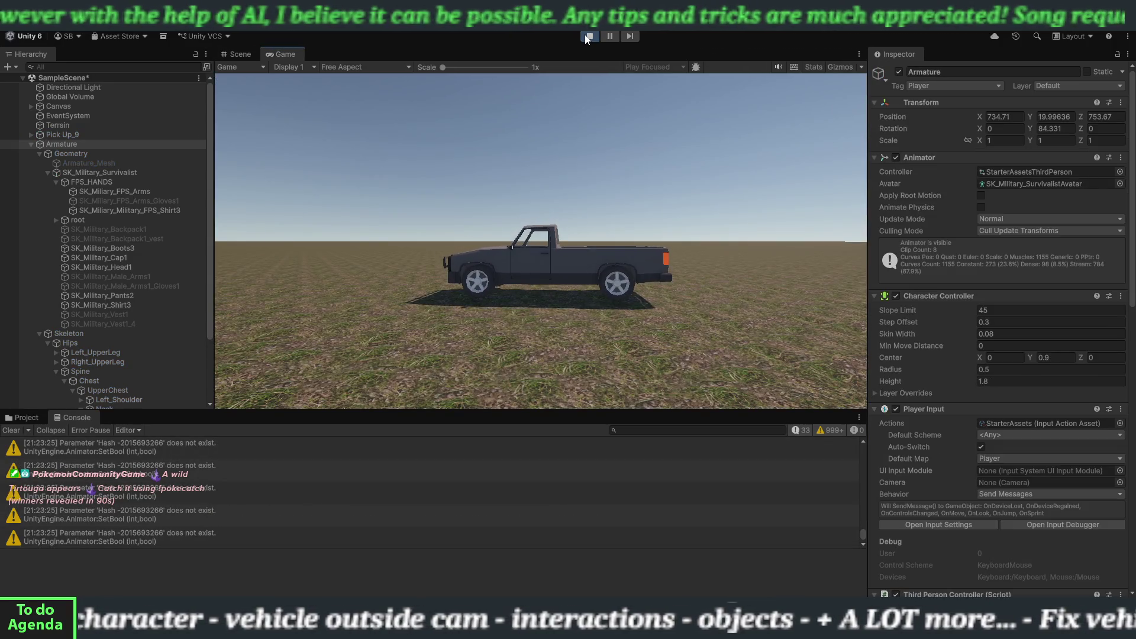
mouse_move(496, 119)
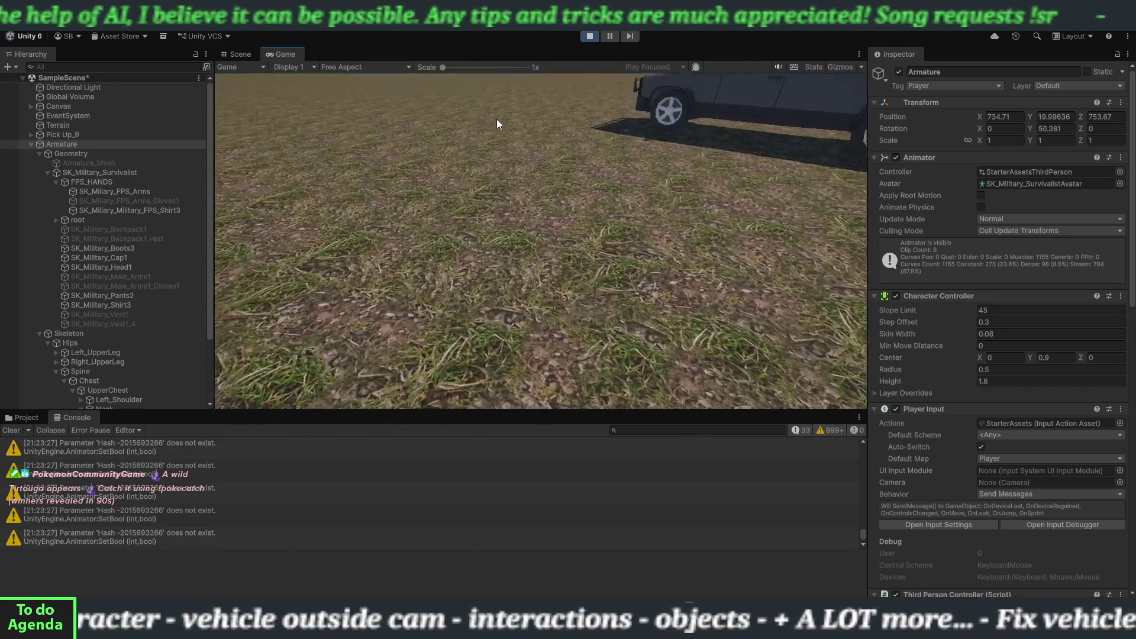
mouse_move(496, 89)
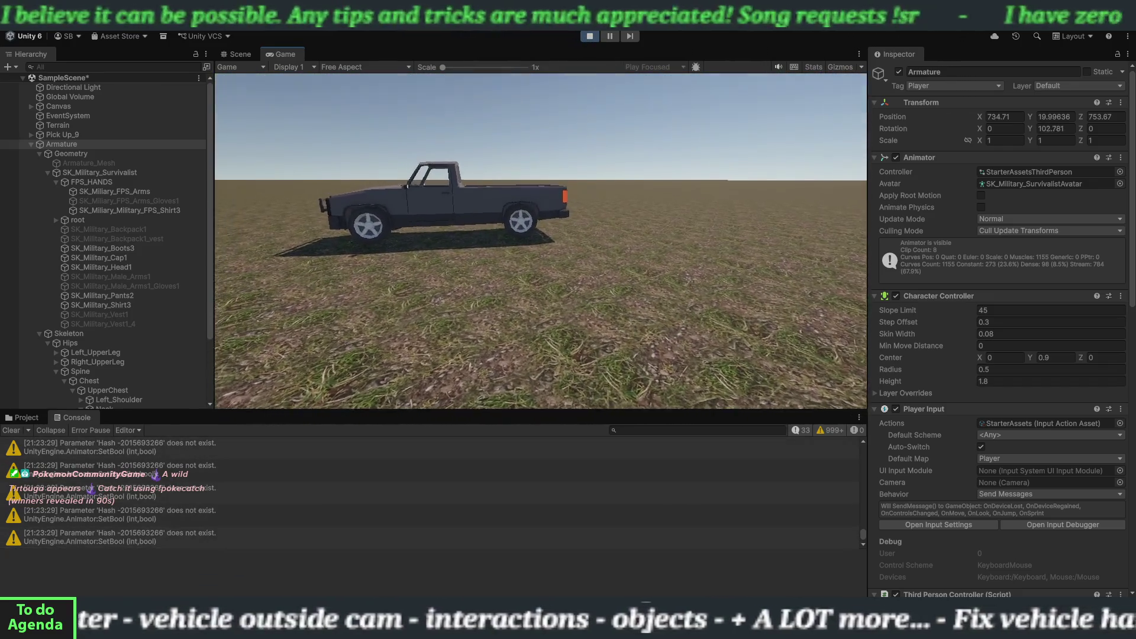
key(w)
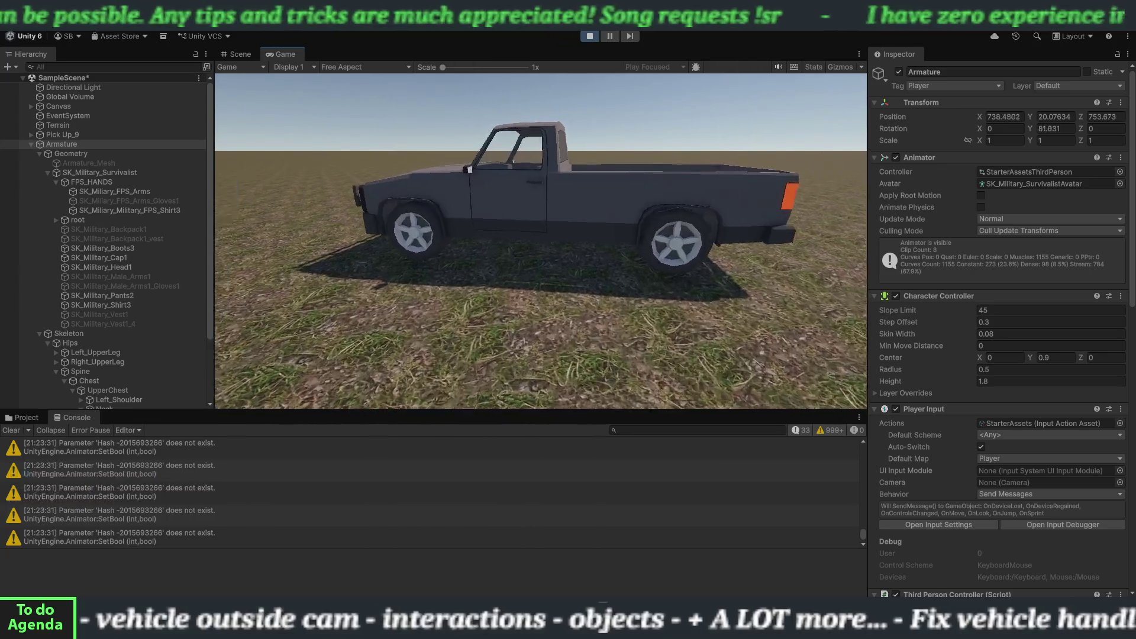
Enter the pickup, shift out of Park and accelerate, brake and reverse into Park, then shift to Drive.
key(e)
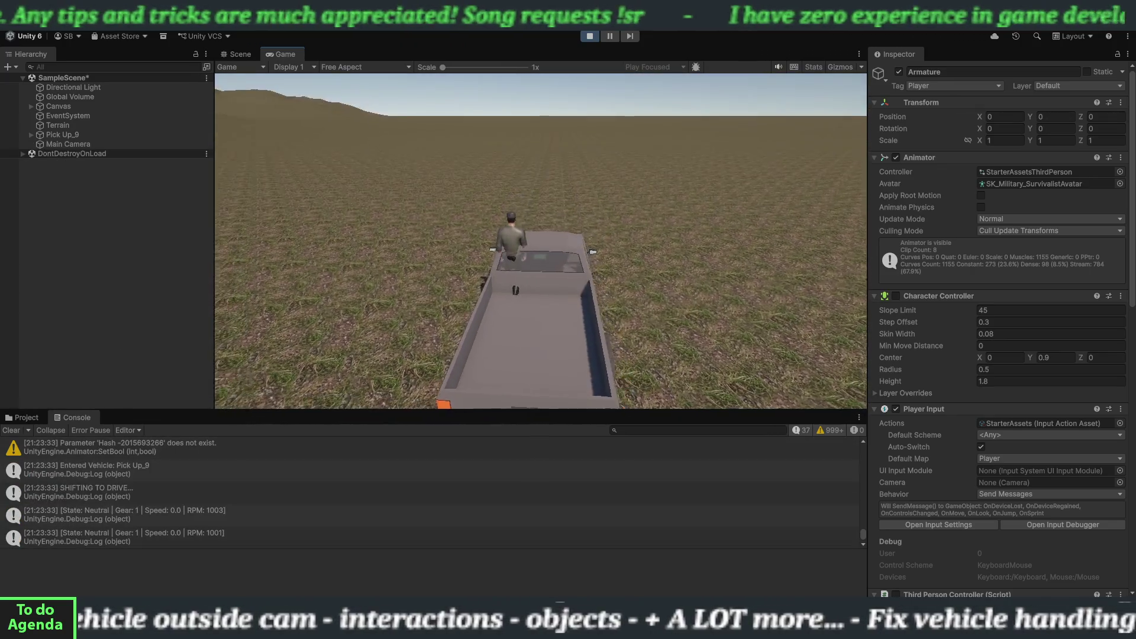
mouse_move(540, 241)
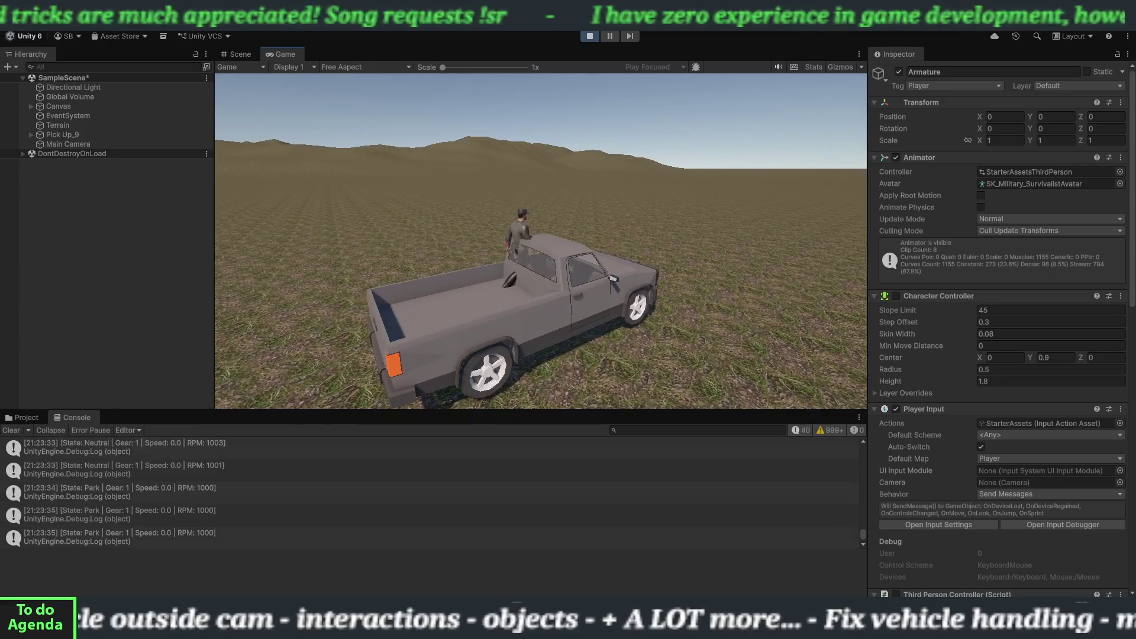
key(w)
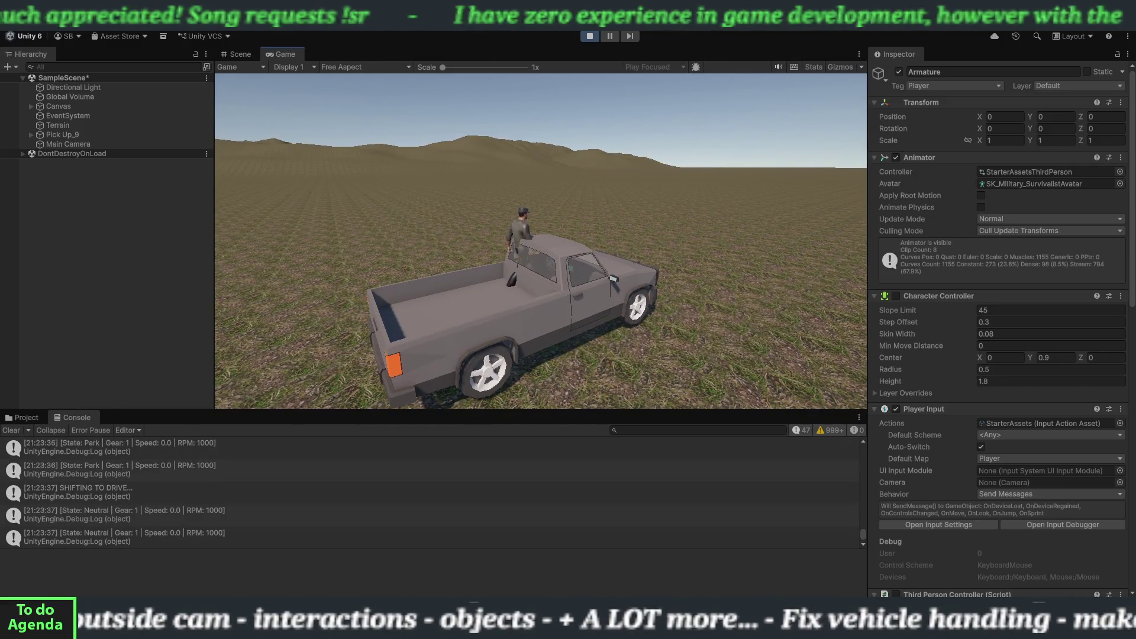
key(w)
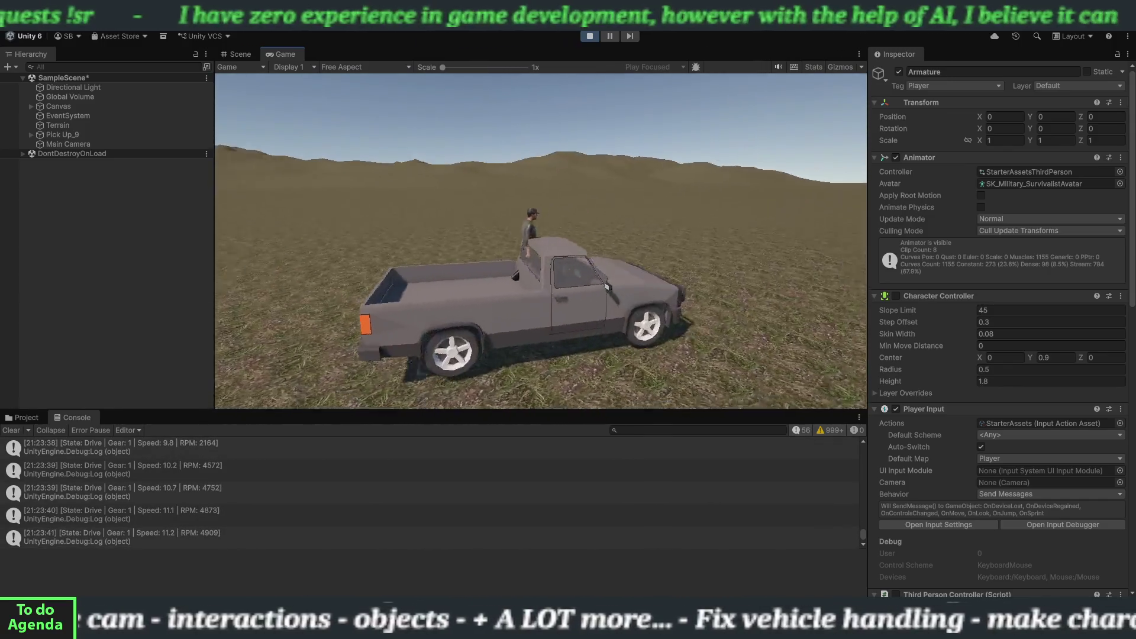
key(s)
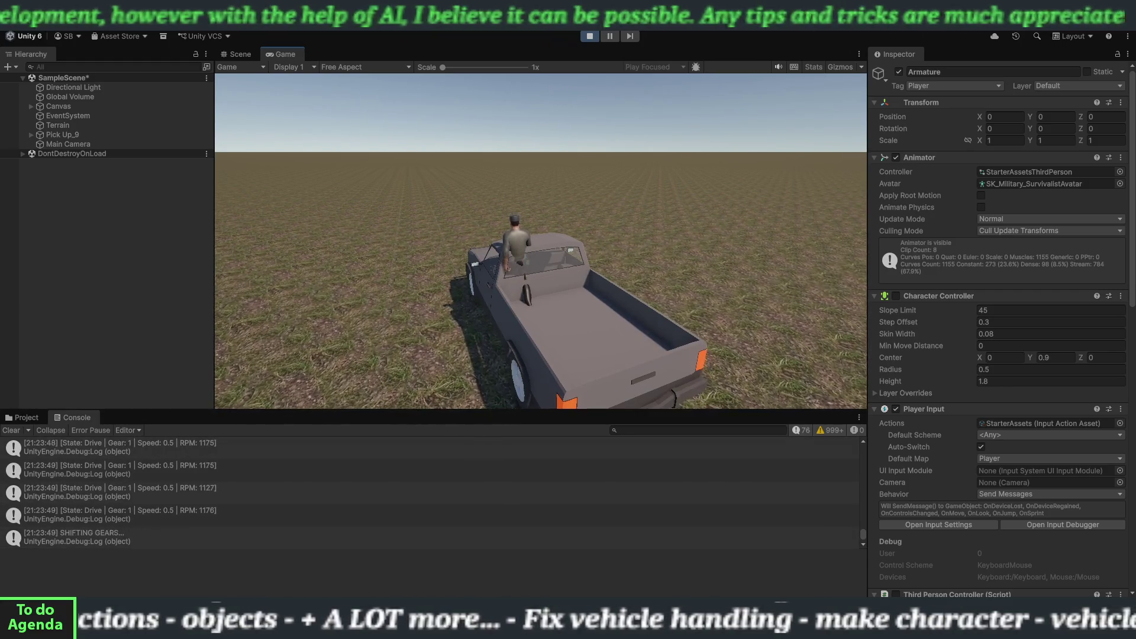
key(s)
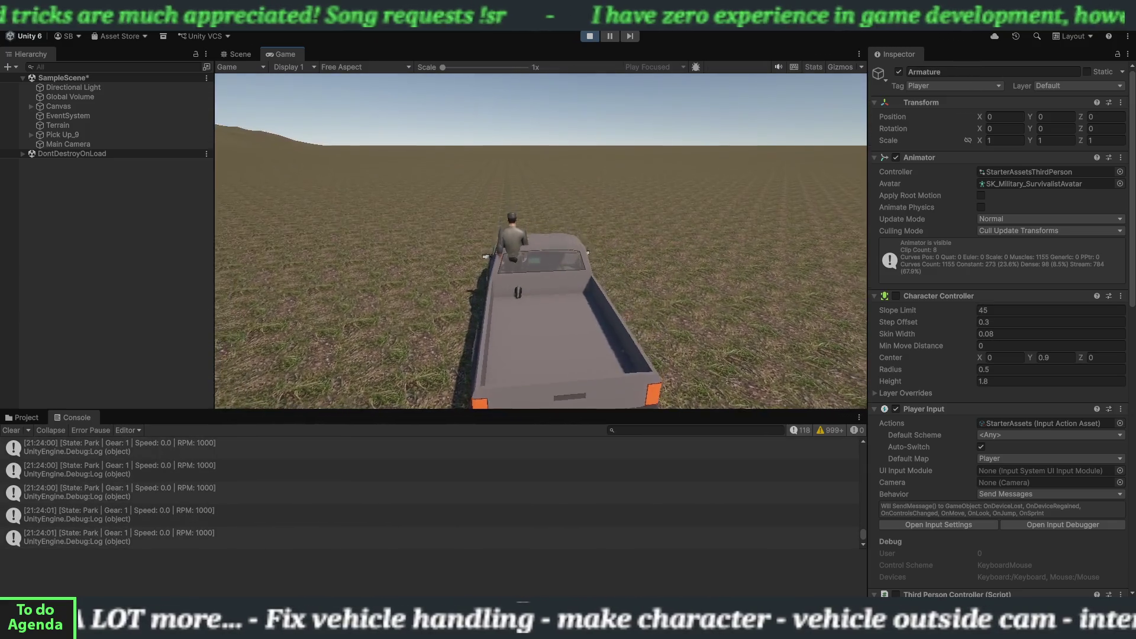
key(w)
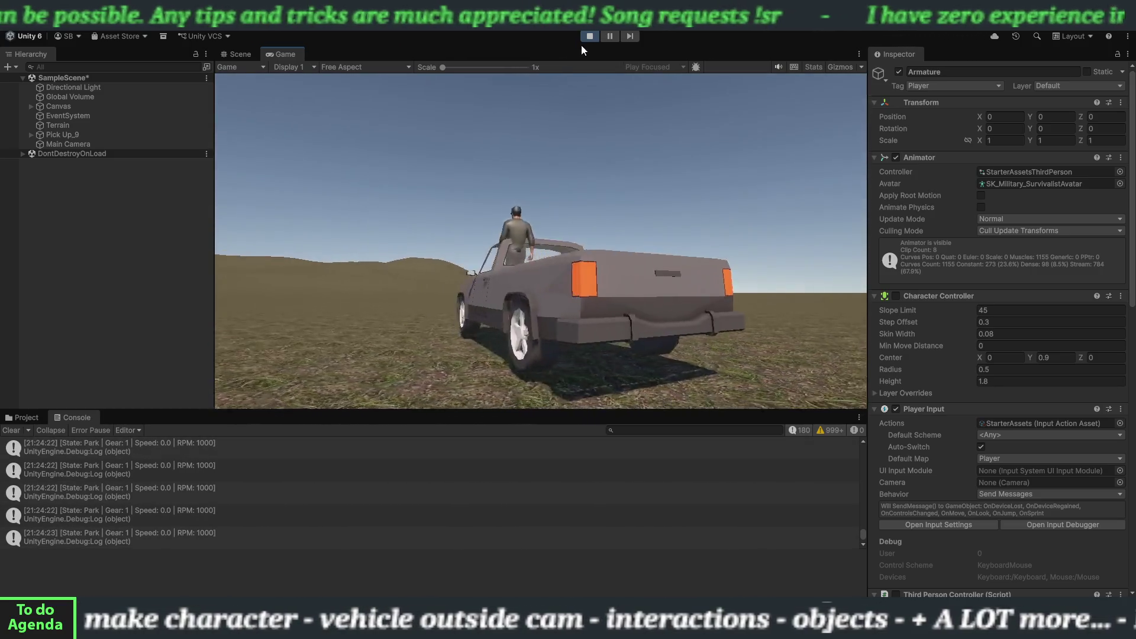
Stop the running game, then start the scene playing again after the script reload.
click(586, 36)
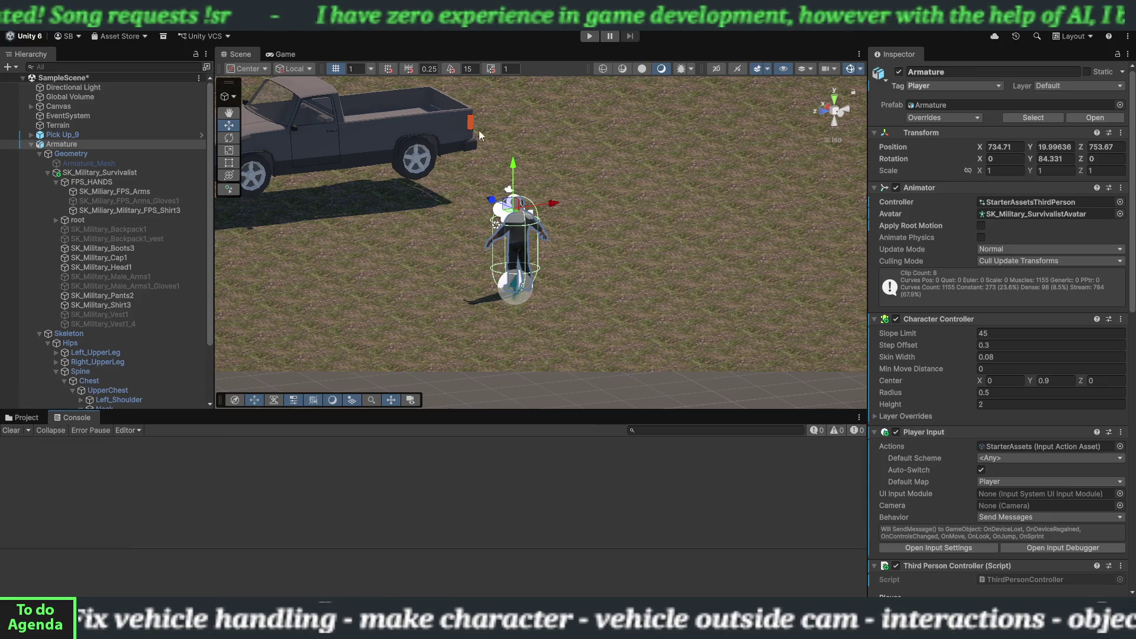
click(589, 37)
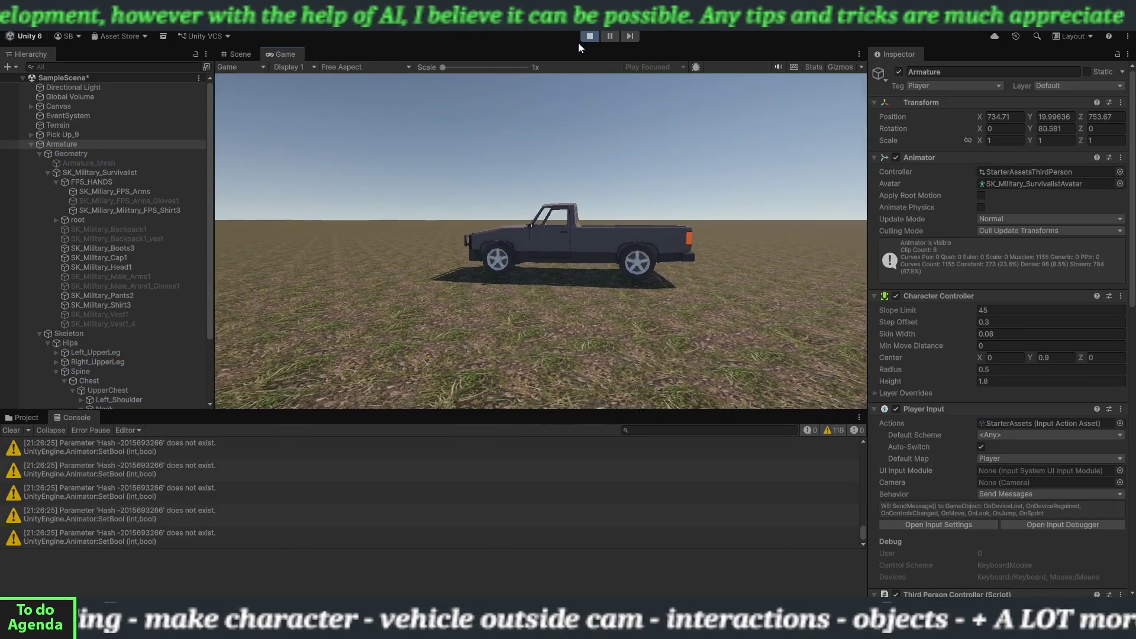
Walk the soldier into the pickup, switch to the exterior view, accelerate, then brake sharply.
mouse_move(543, 176)
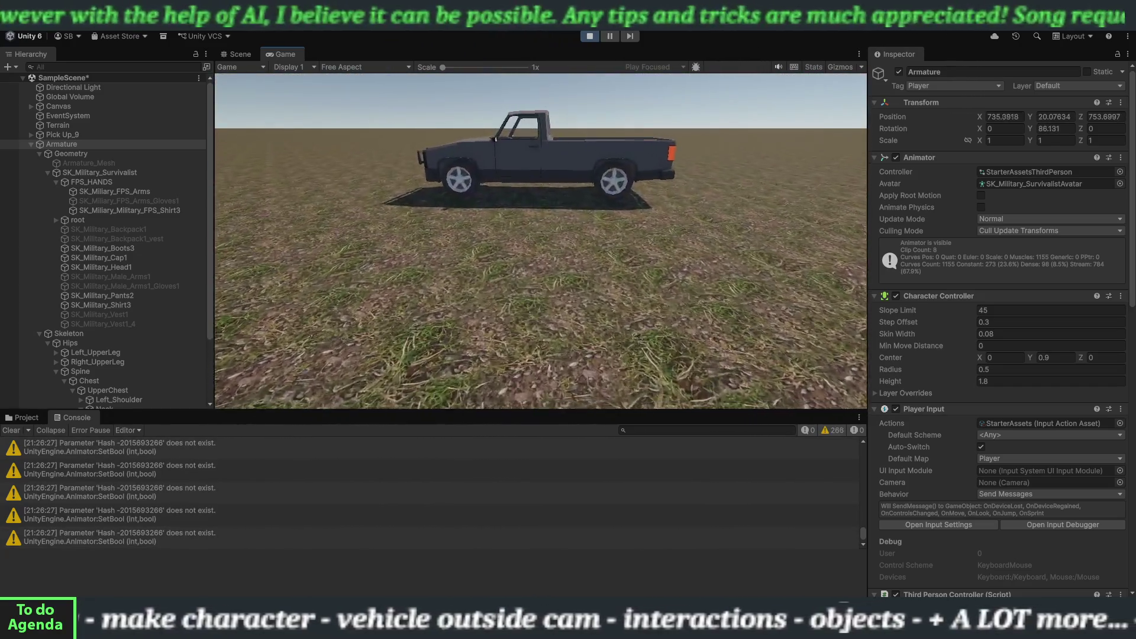
key(w)
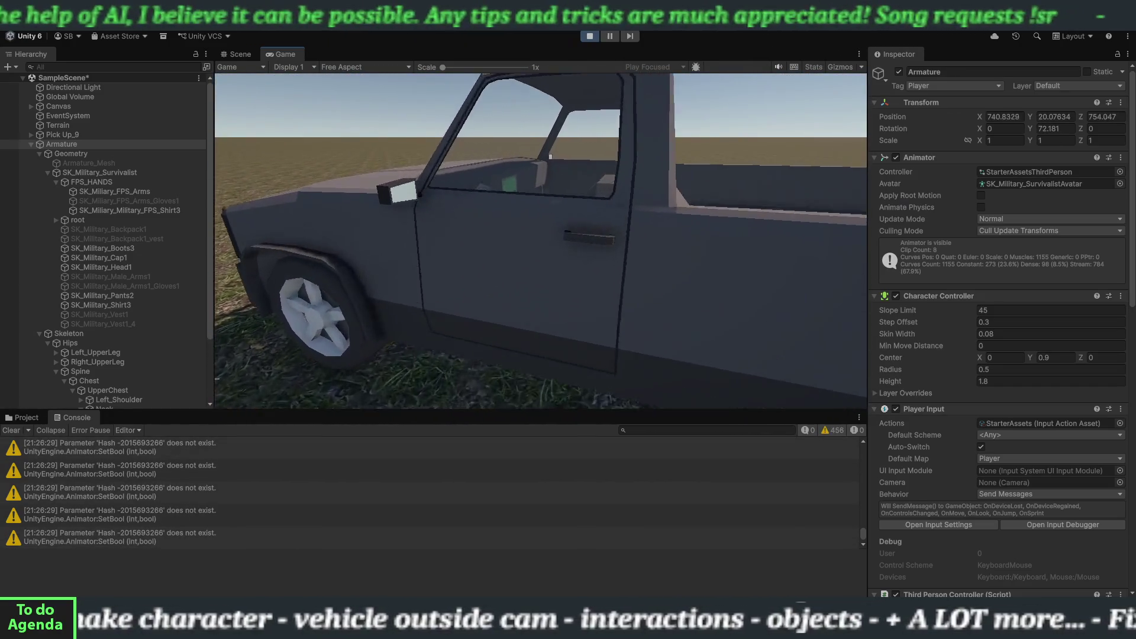
key(e)
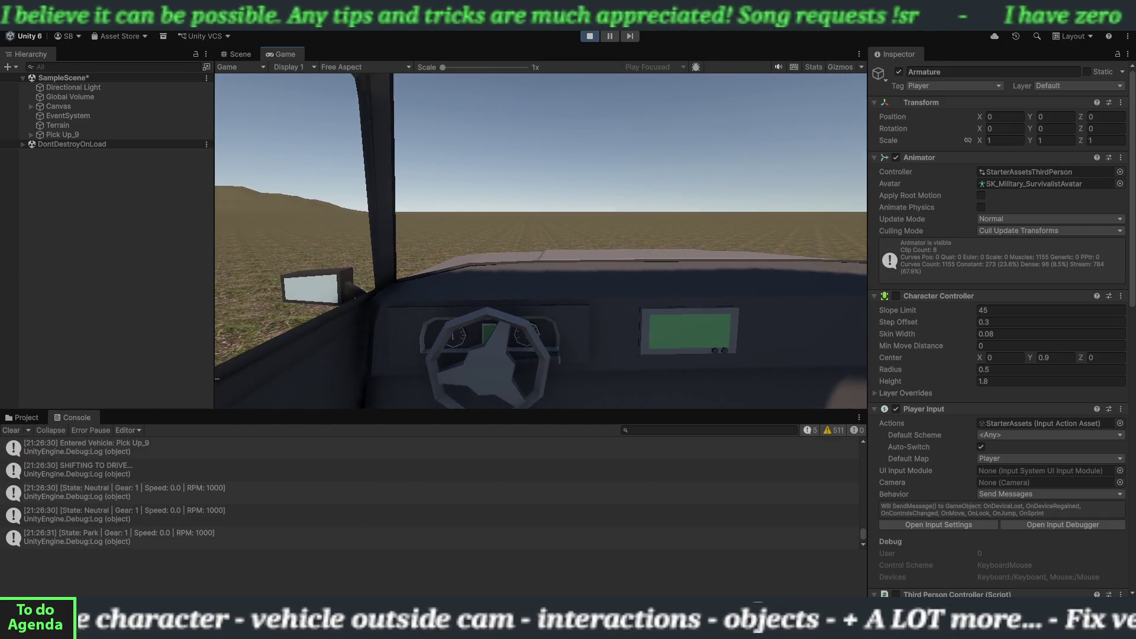
key(c)
key(c)
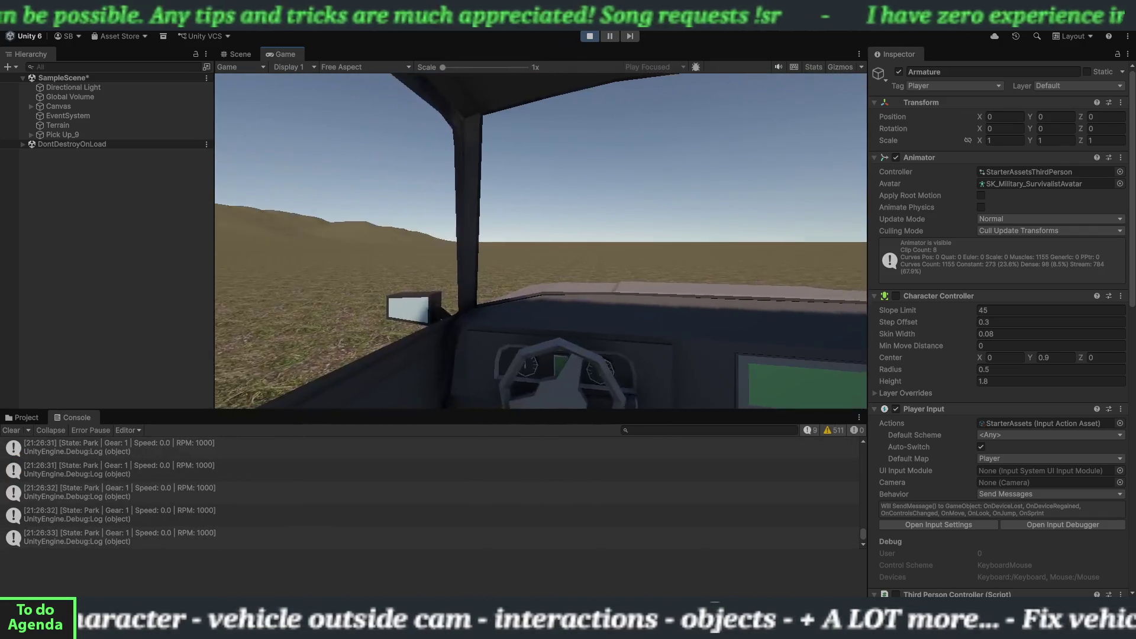
key(w)
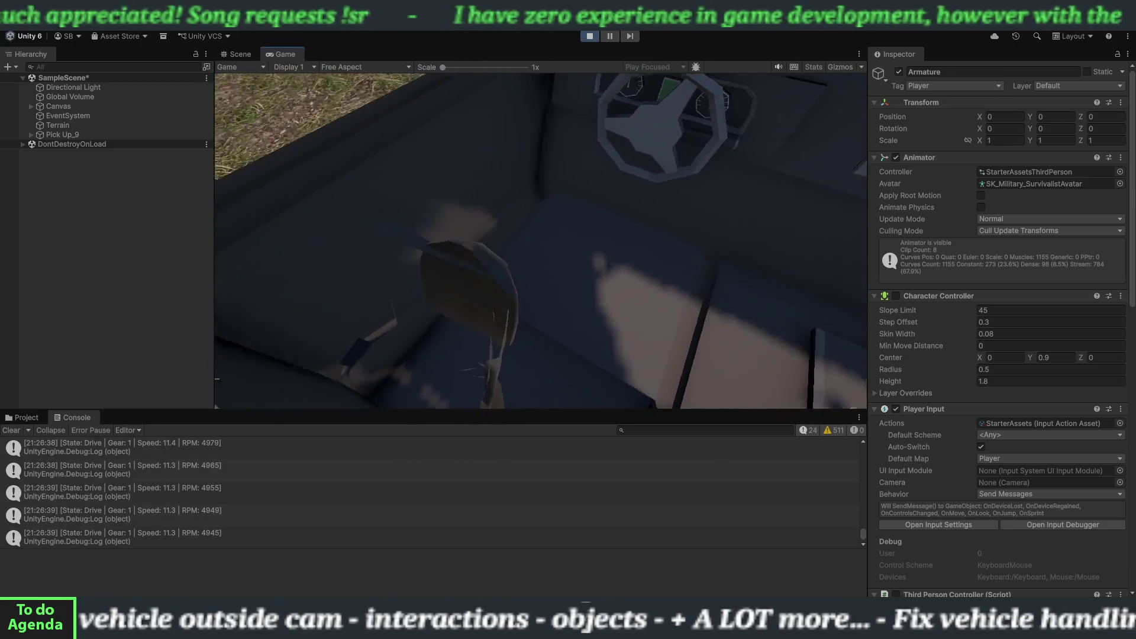
key(s)
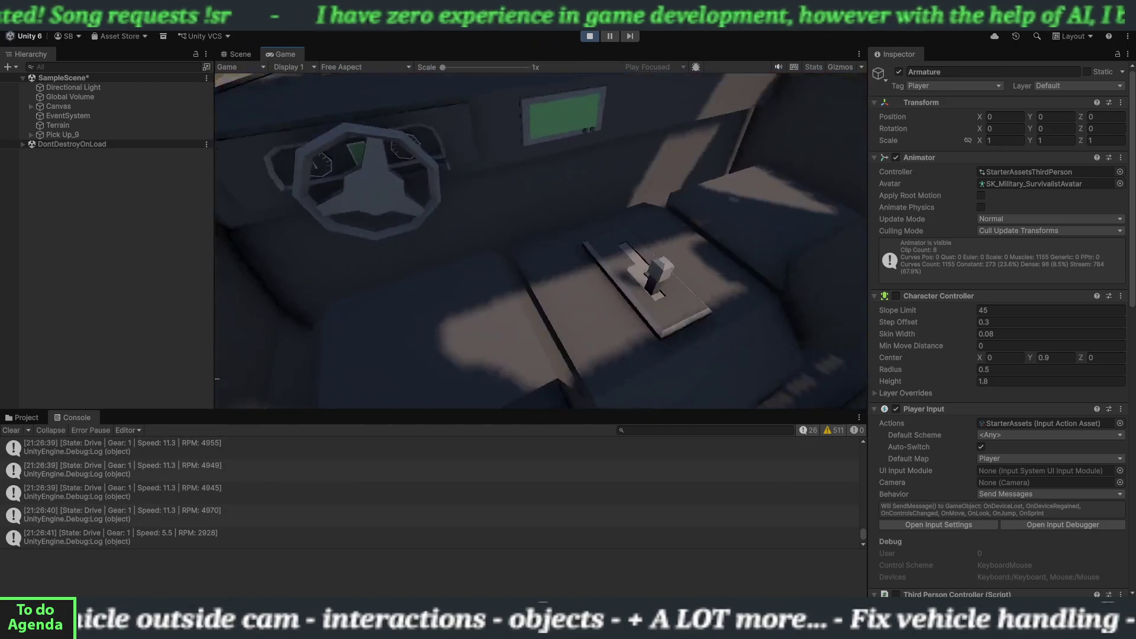
Keep accelerating and braking while toggling between chase and in-cab views, then stop play.
key(w)
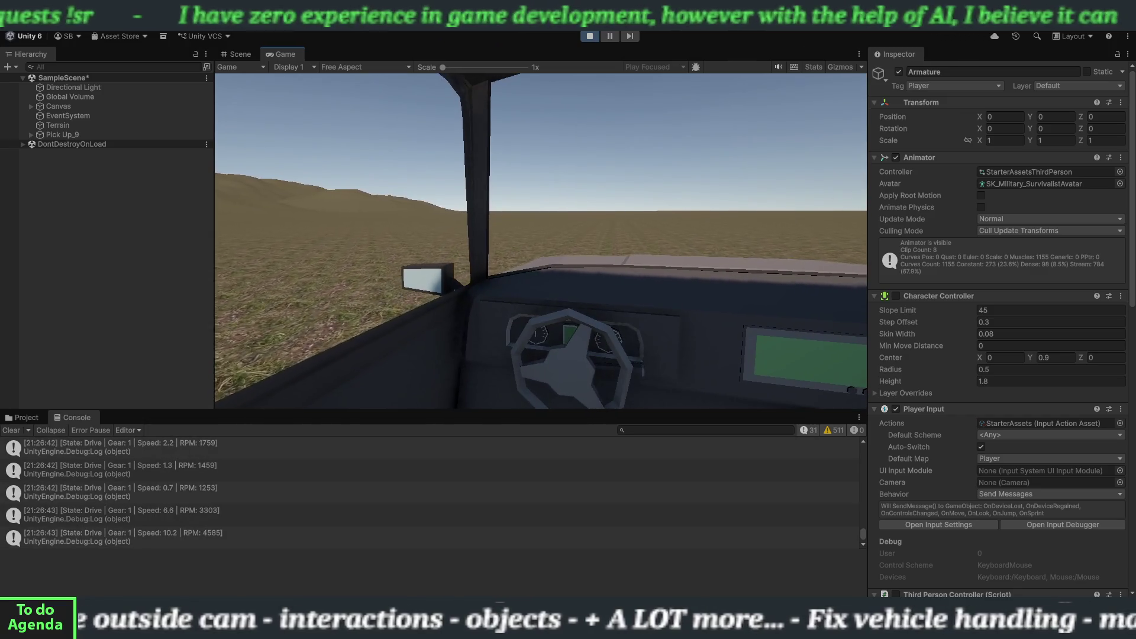
key(c)
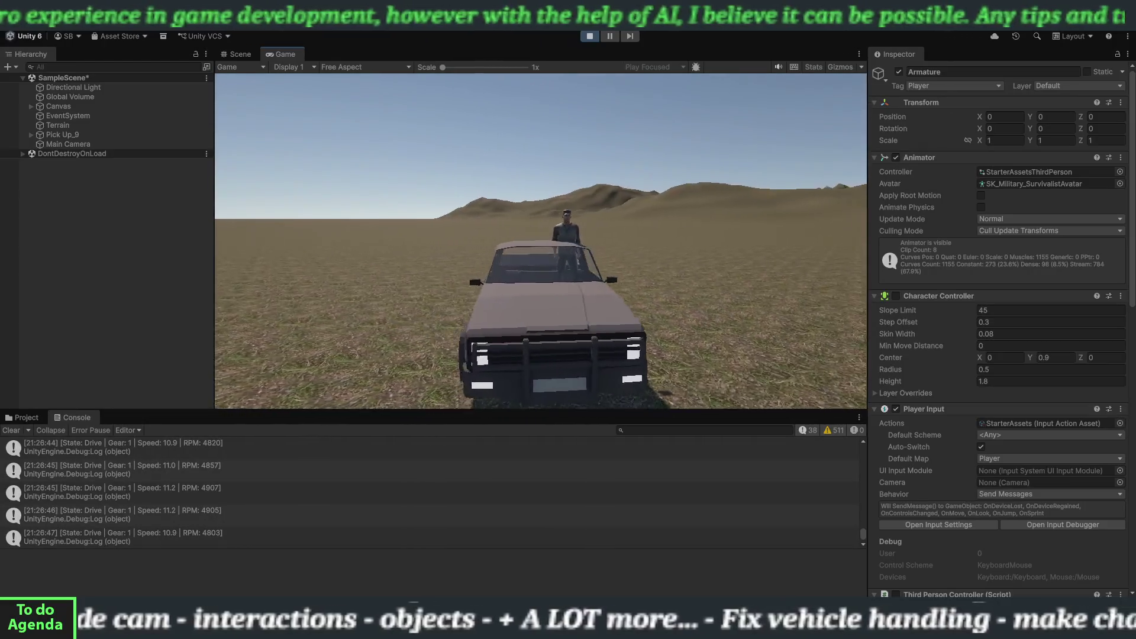
key(s)
key(c)
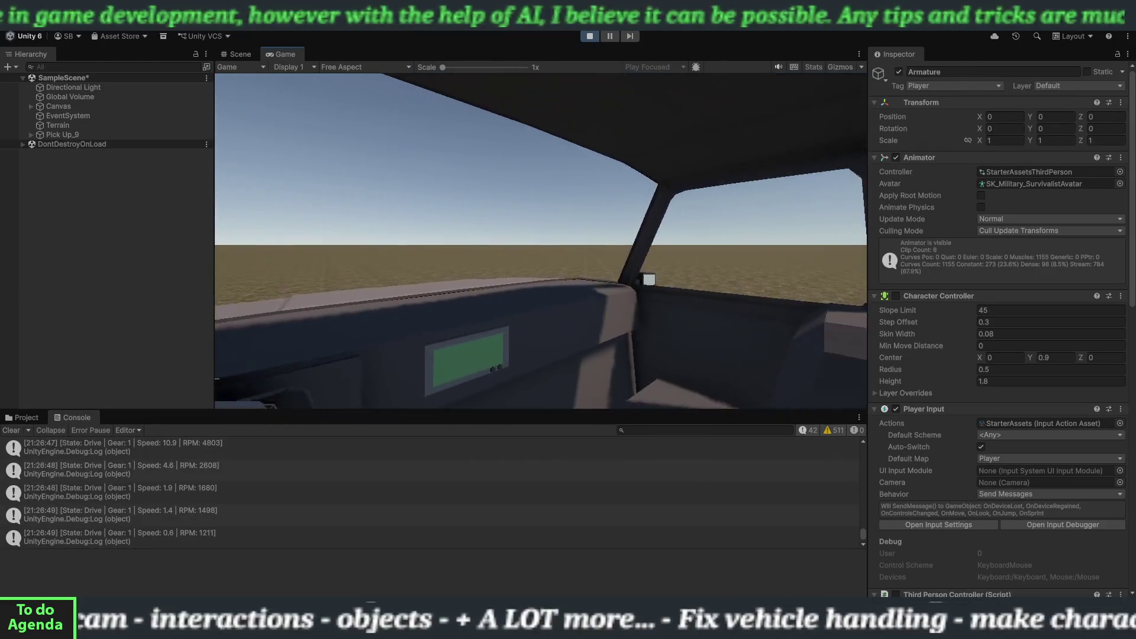
key(w)
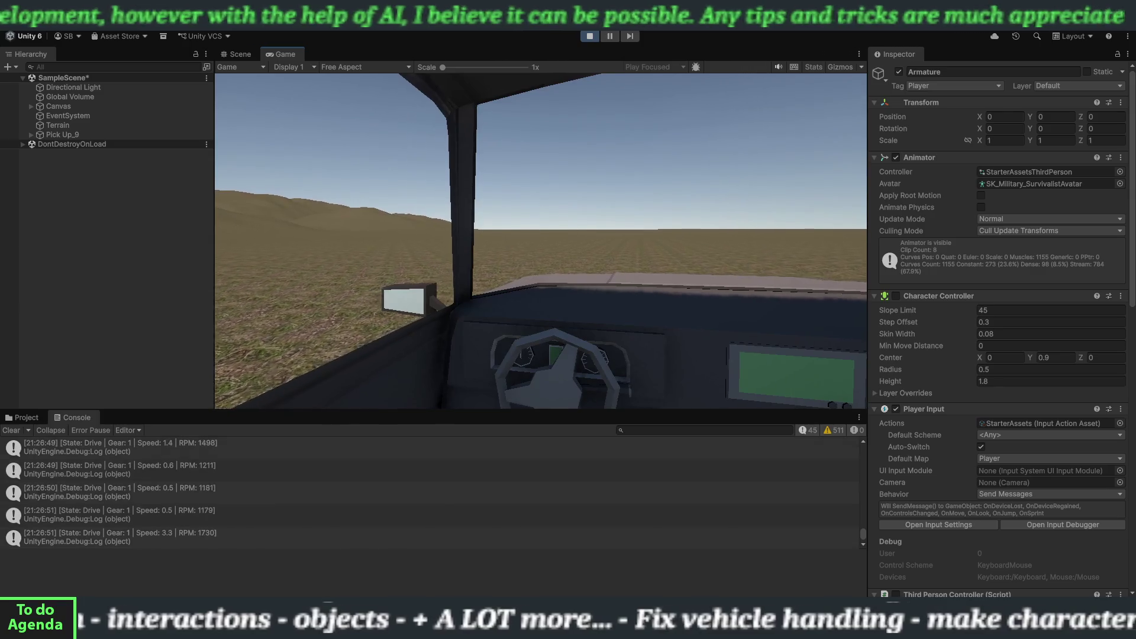
key(s)
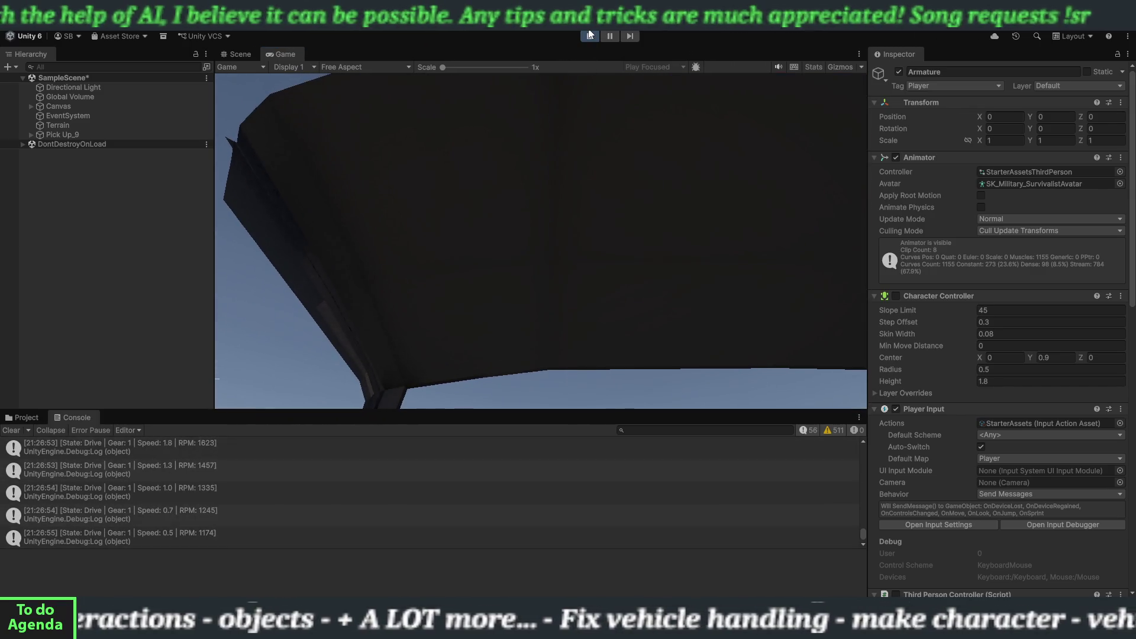
click(589, 36)
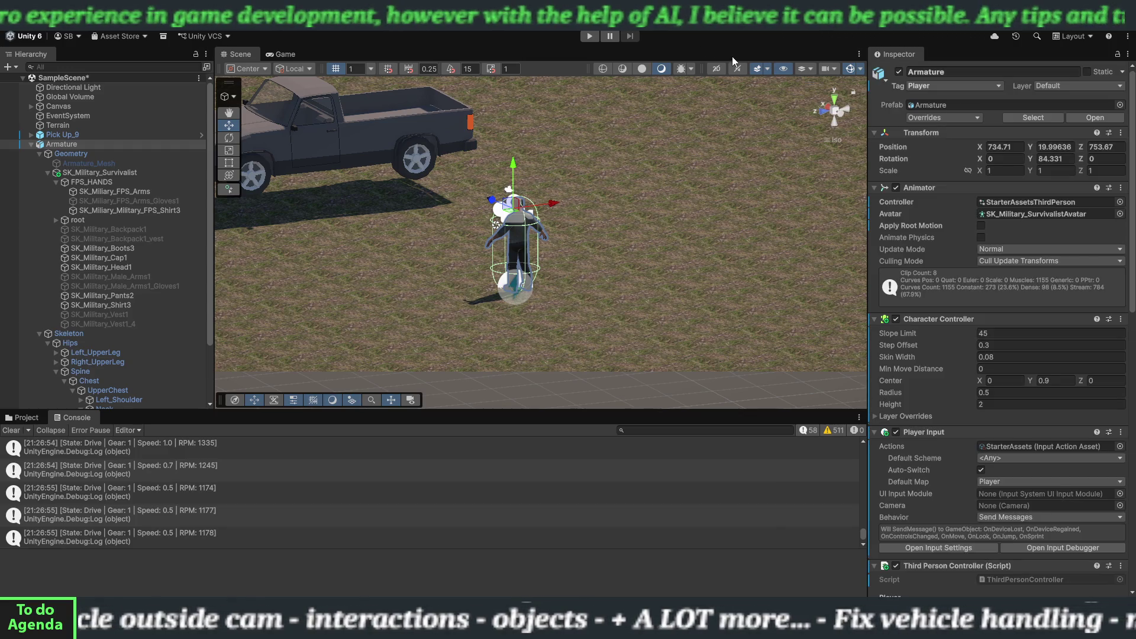
Start the game, walk the soldier into the pickup, and shift it into Drive.
click(590, 34)
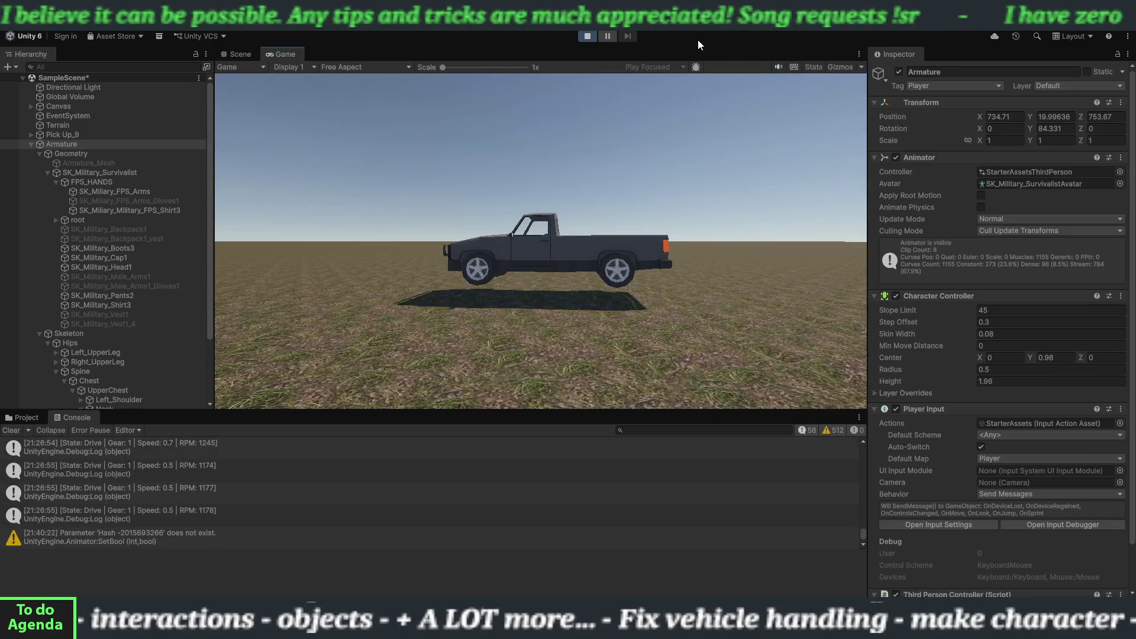
click(680, 178)
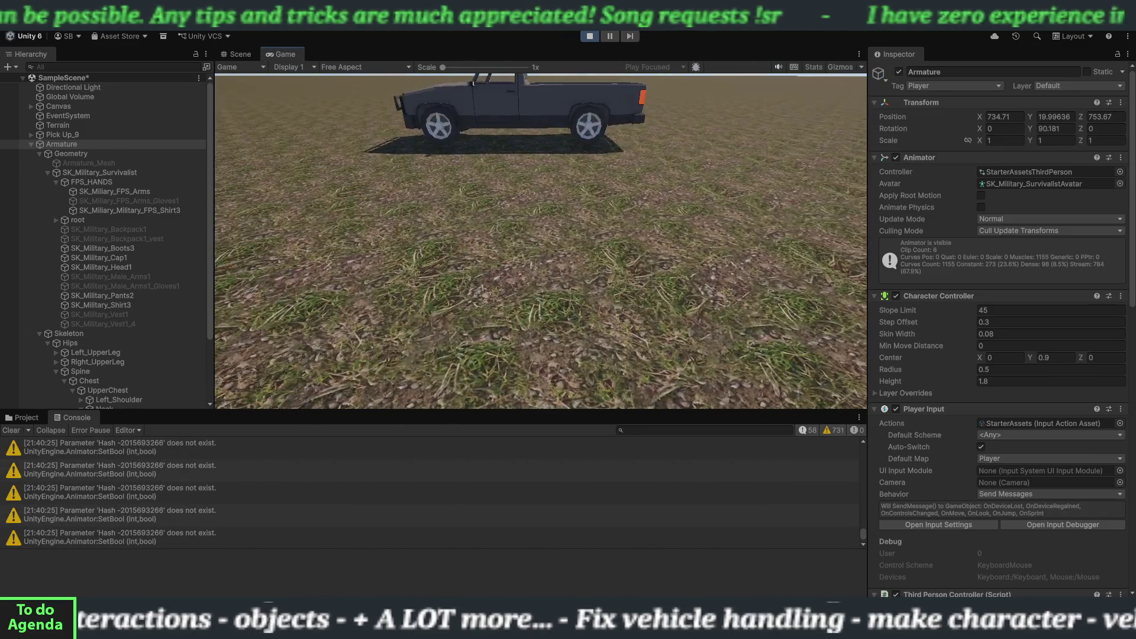
key(w)
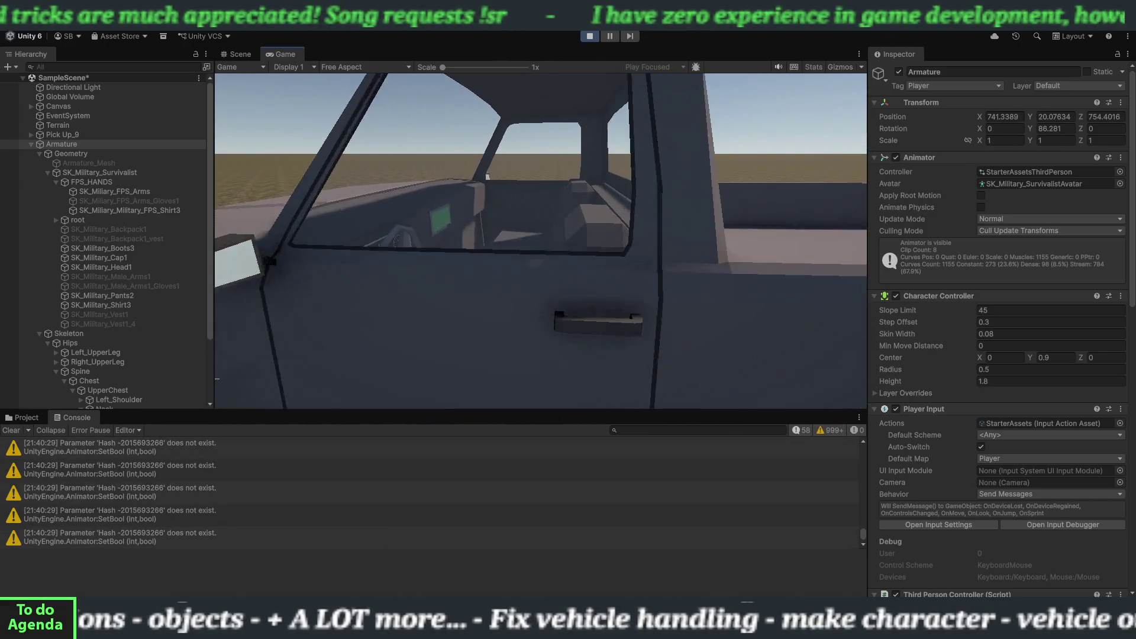
key(e)
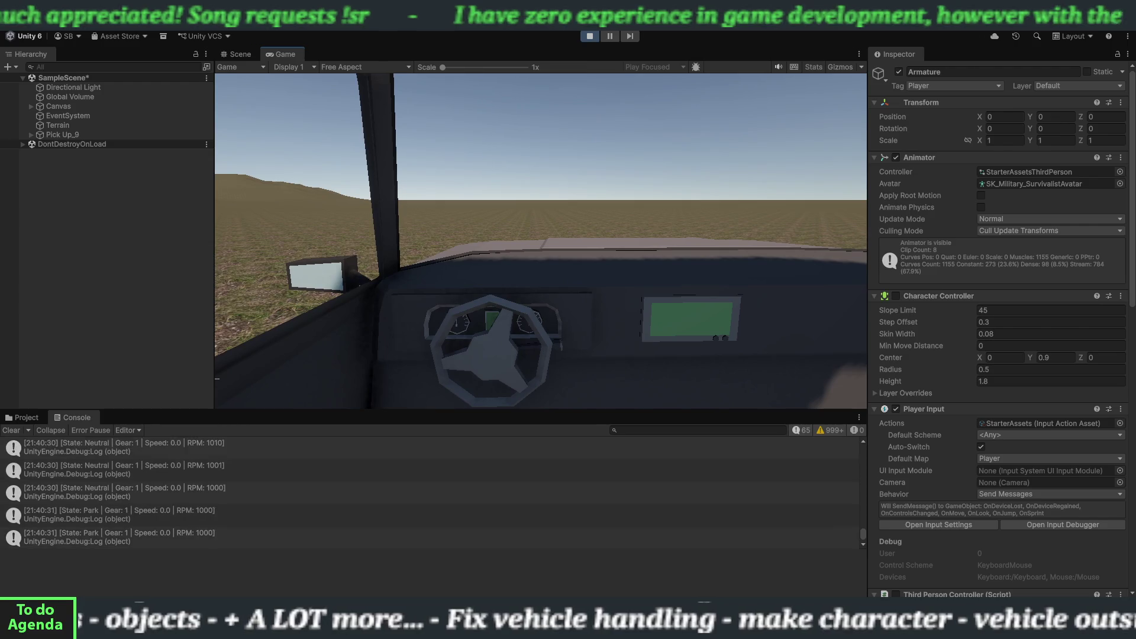
key(w)
key(w)
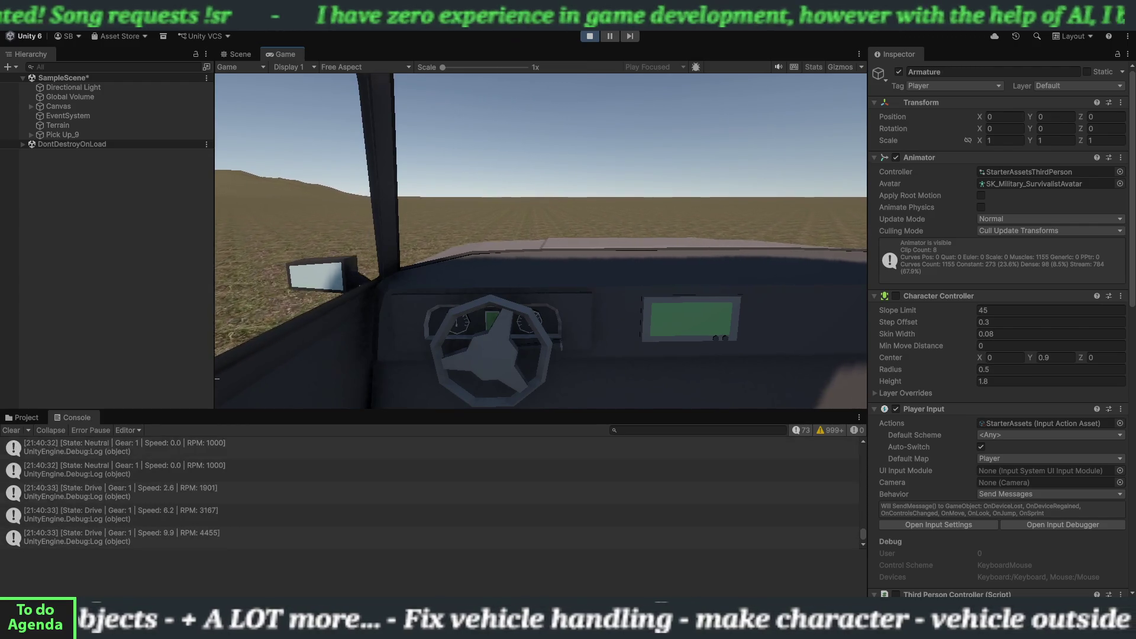
Steer the truck right and left around the hill and accelerate up into top gear.
key(d)
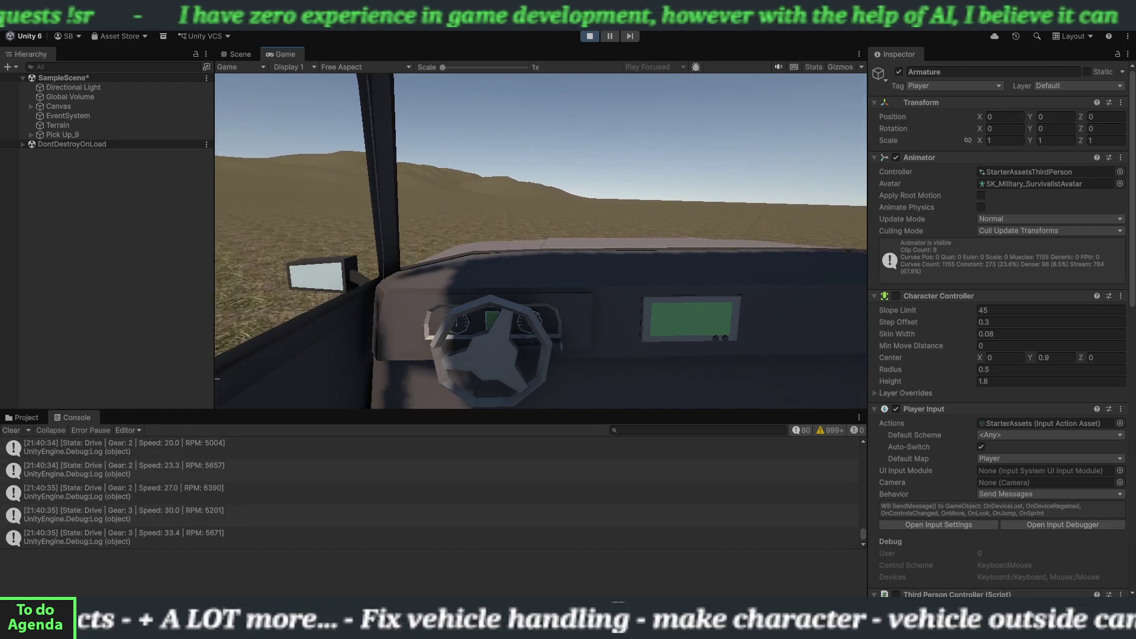
key(a)
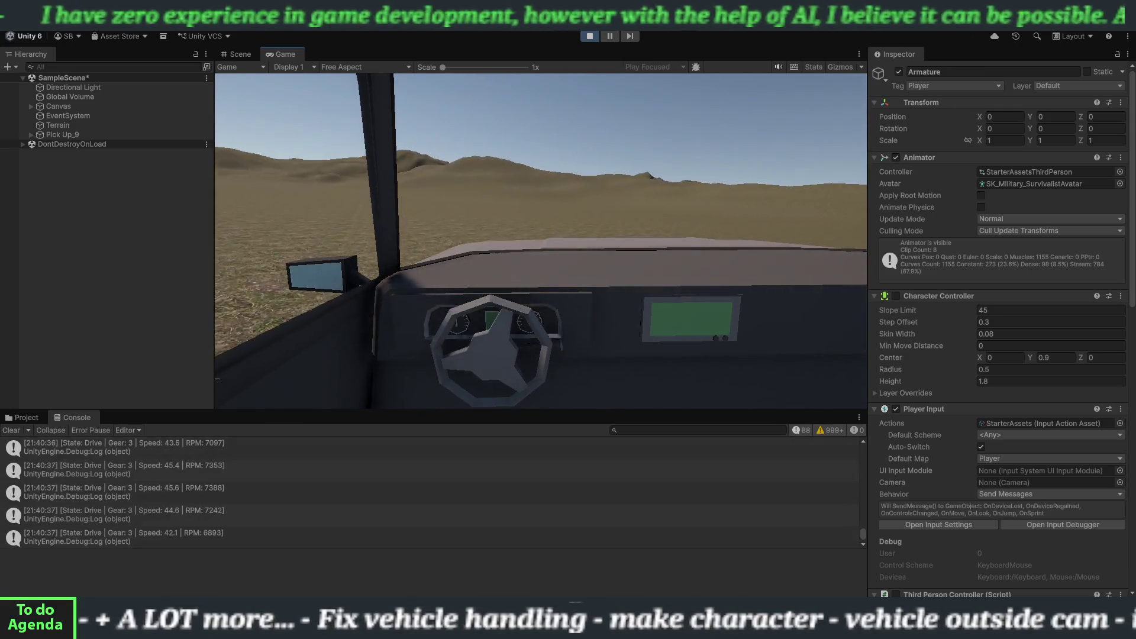
key(s)
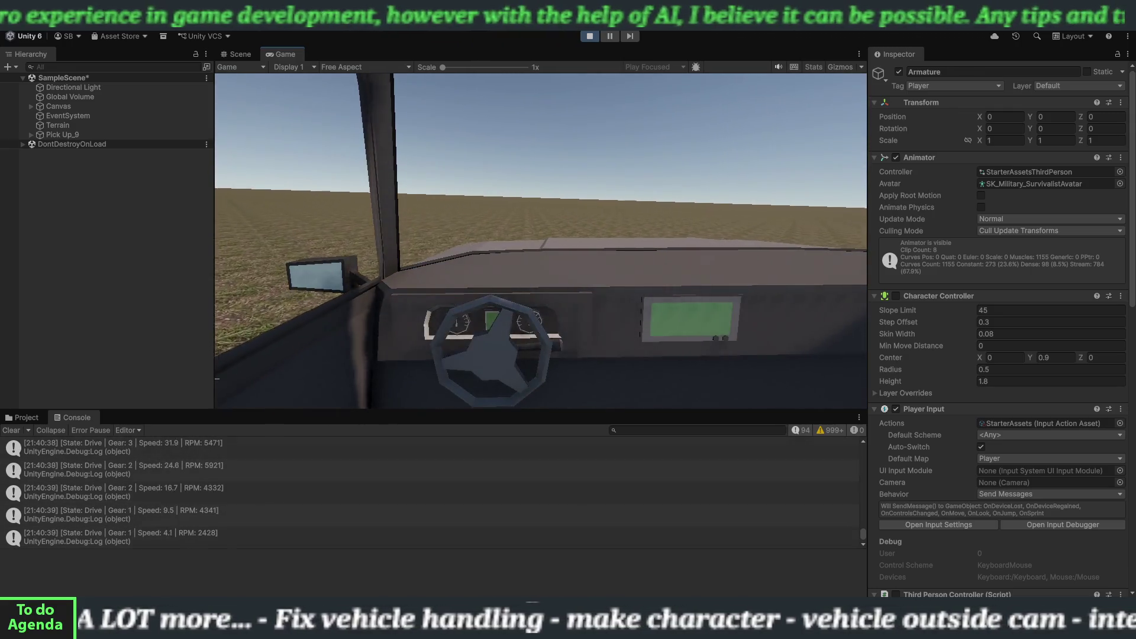
key(w)
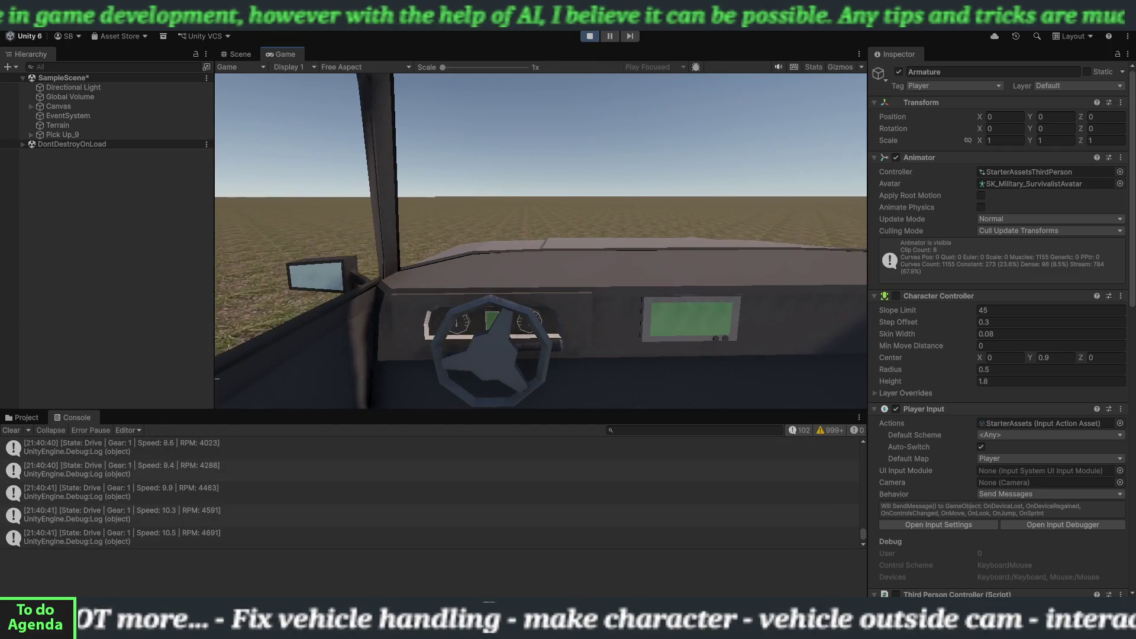
key(w)
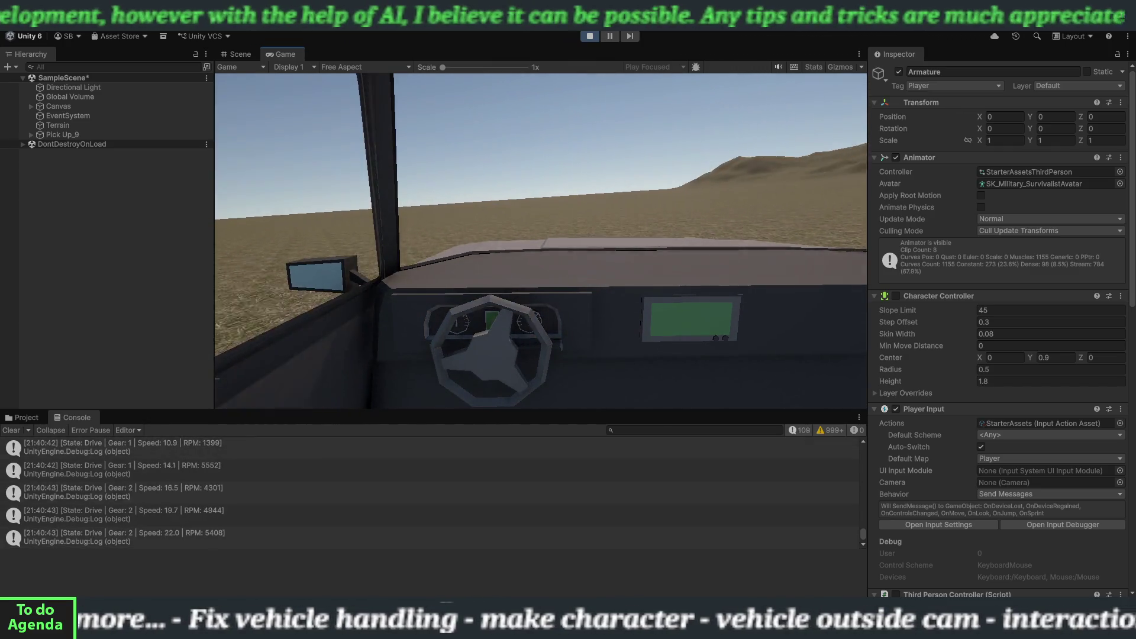
key(w)
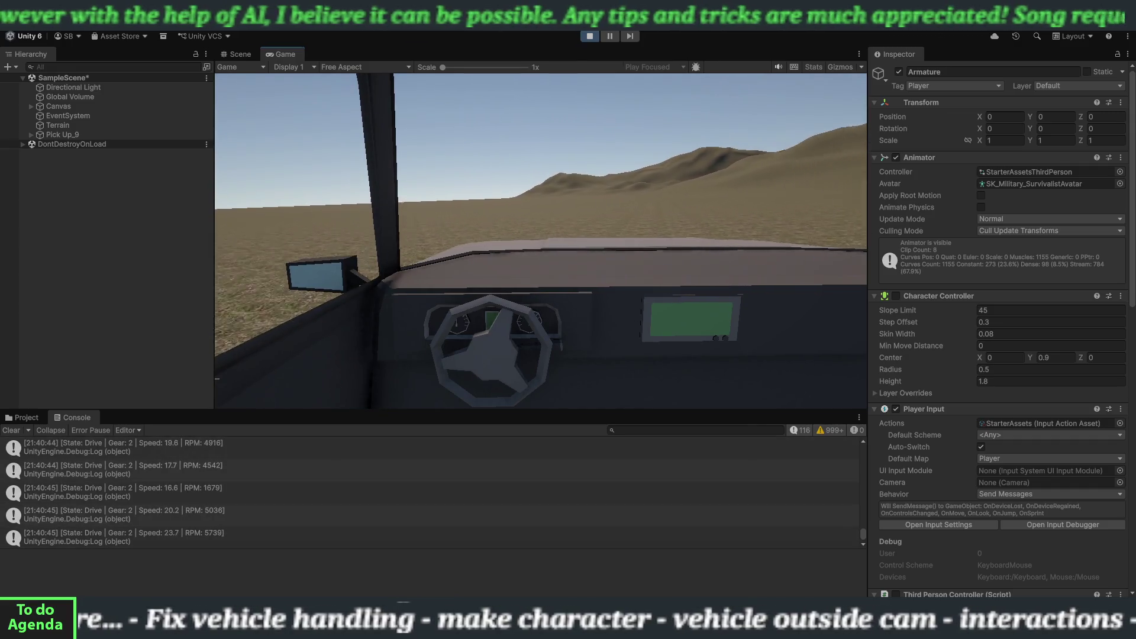
key(w)
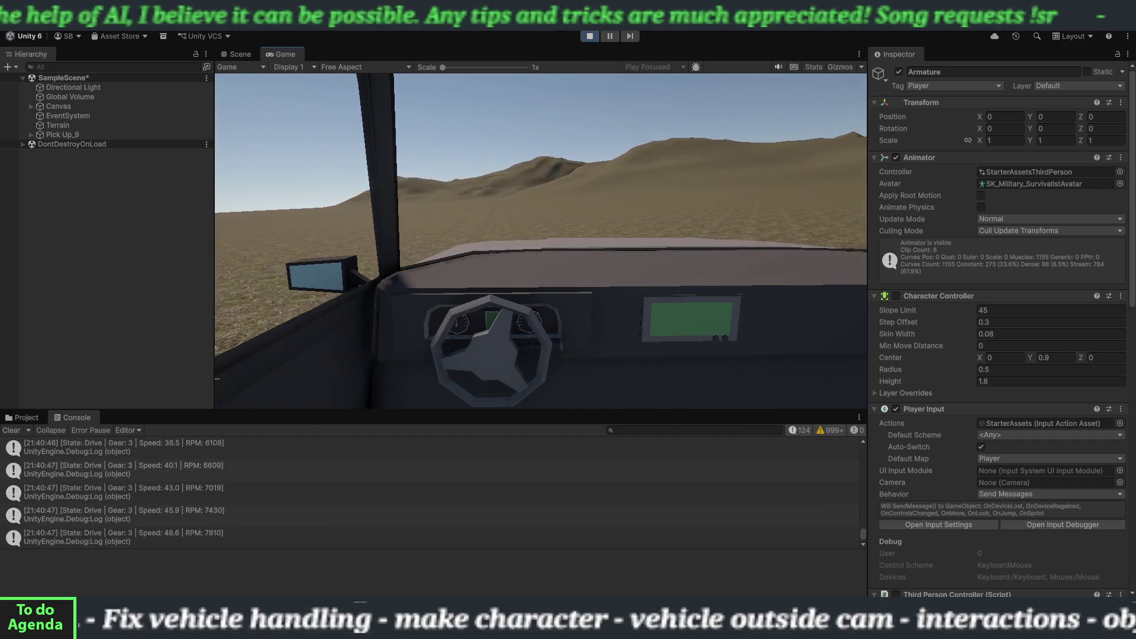
key(w)
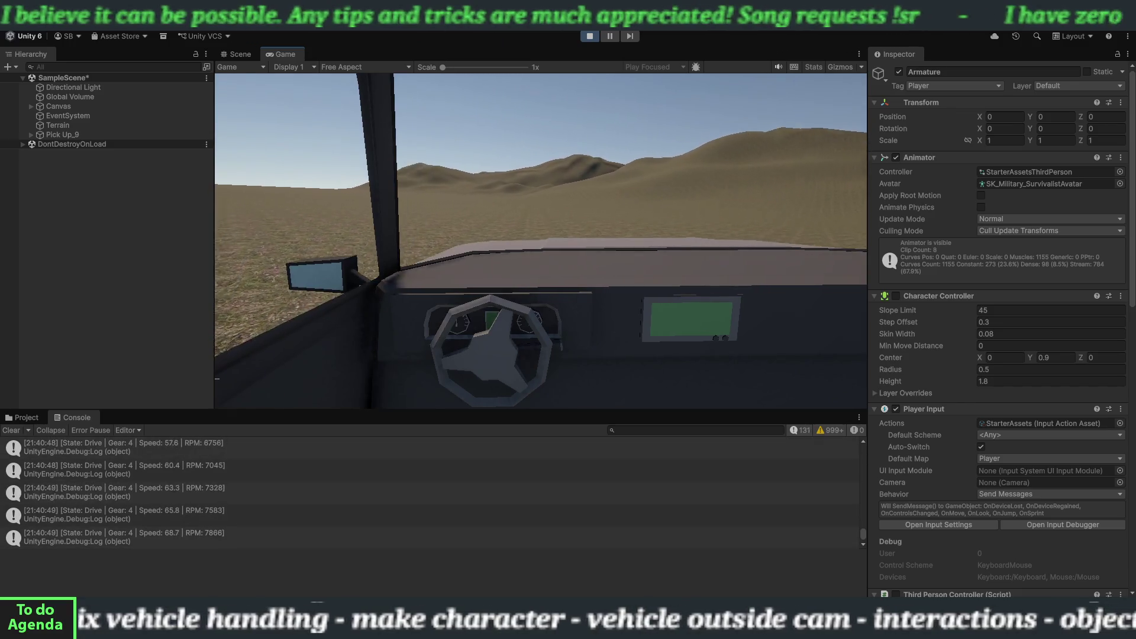
Brake the truck to a stop in Park and exit Play mode.
key(s)
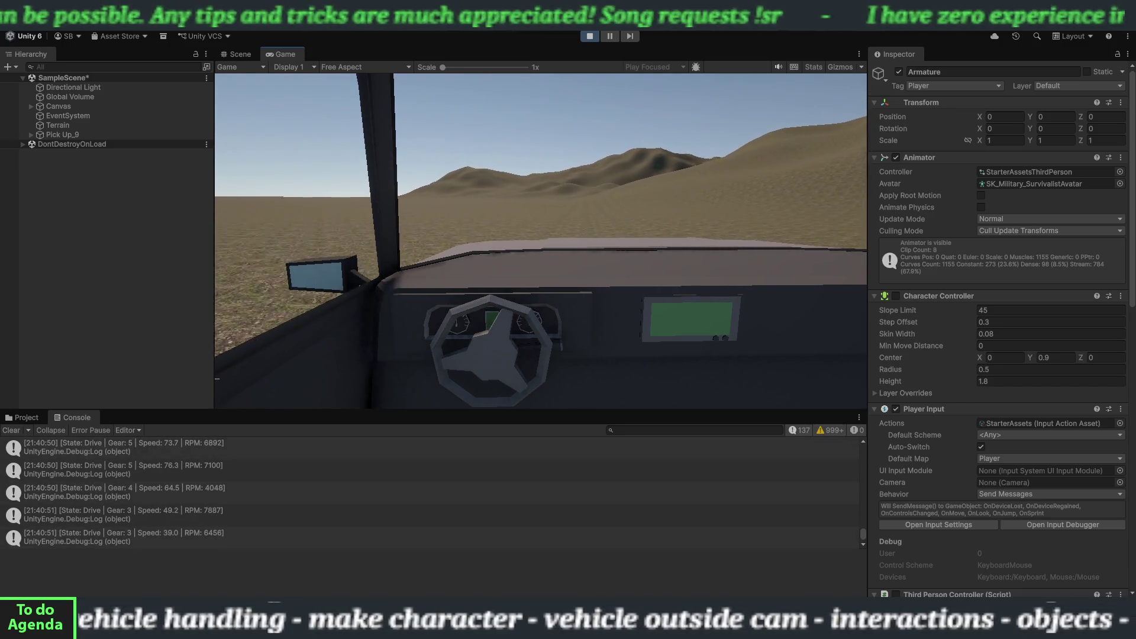
key(s)
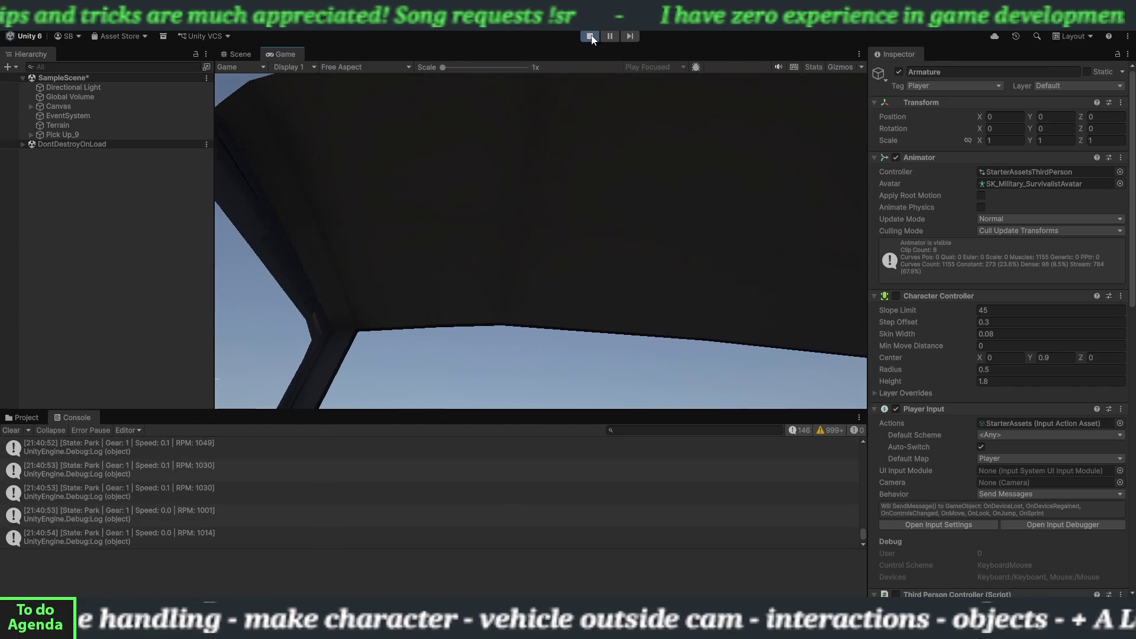
click(590, 35)
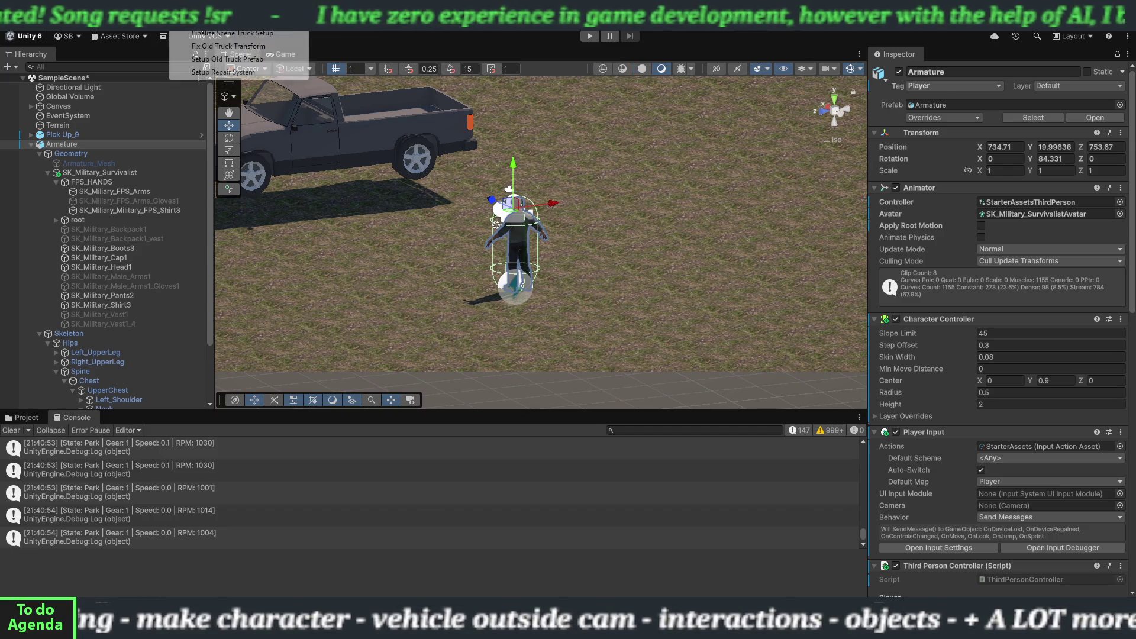
click(180, 21)
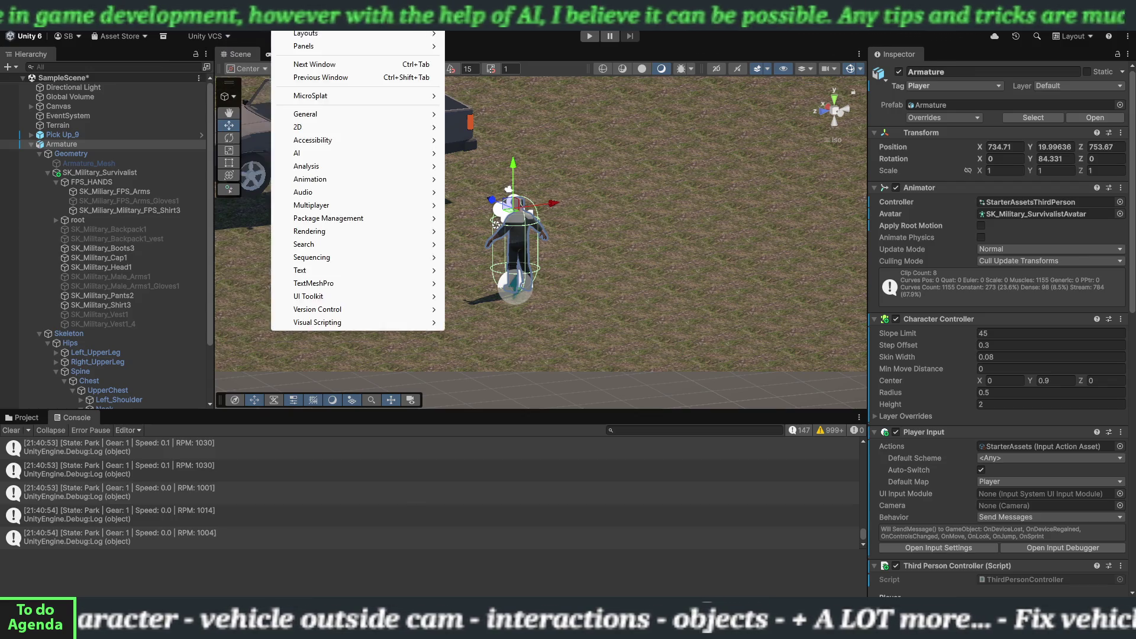
key(Escape)
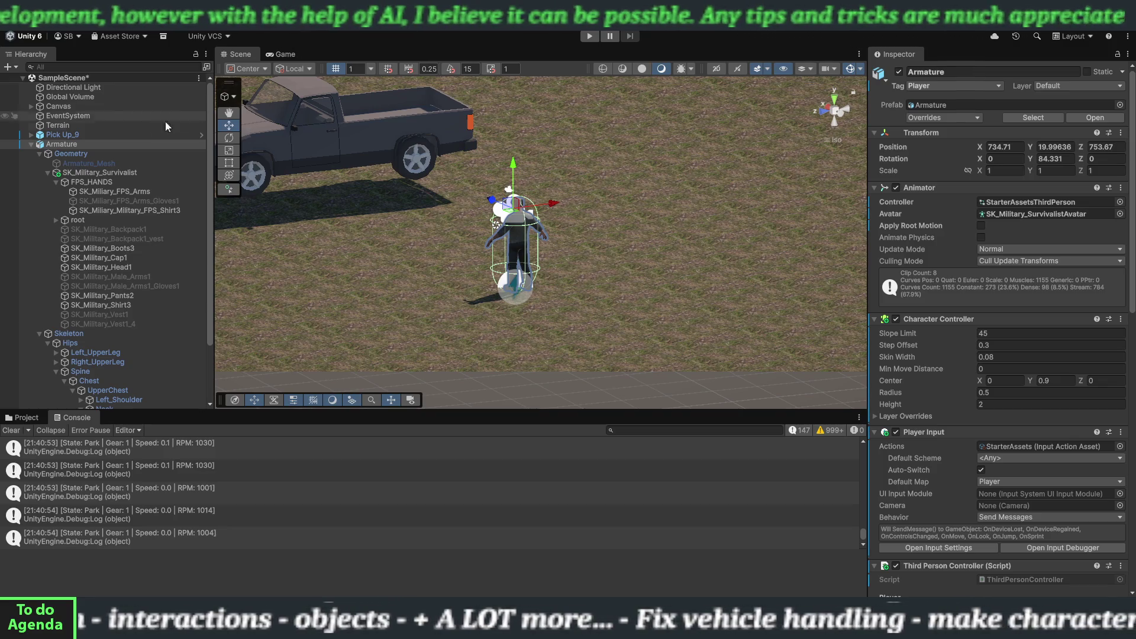
Select Pick Up_9 in the Hierarchy to show its Vehicle Interaction settings in the Inspector.
click(62, 134)
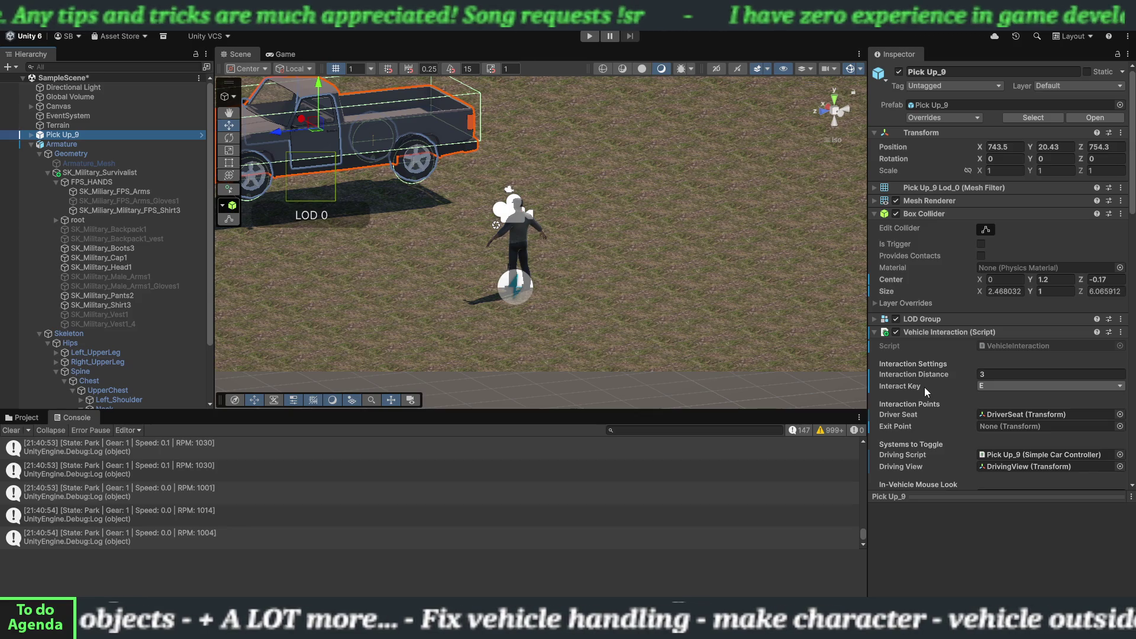
Expand and collapse Pick Up_9, then scroll the Inspector to Steering Settings showing Steer Speed 60.
click(32, 135)
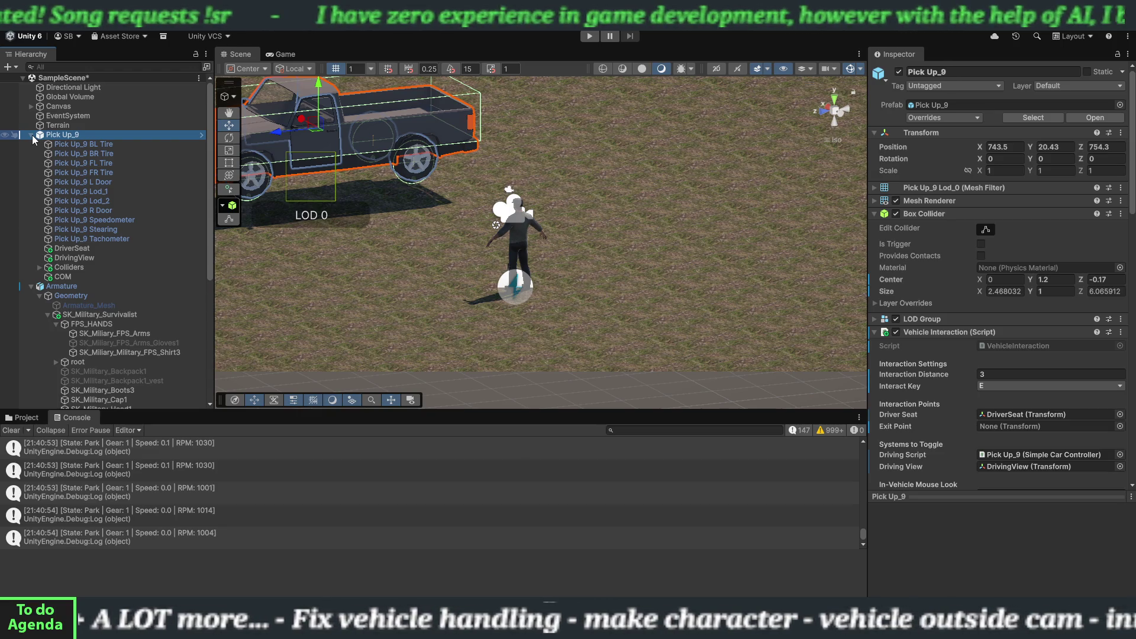
click(31, 135)
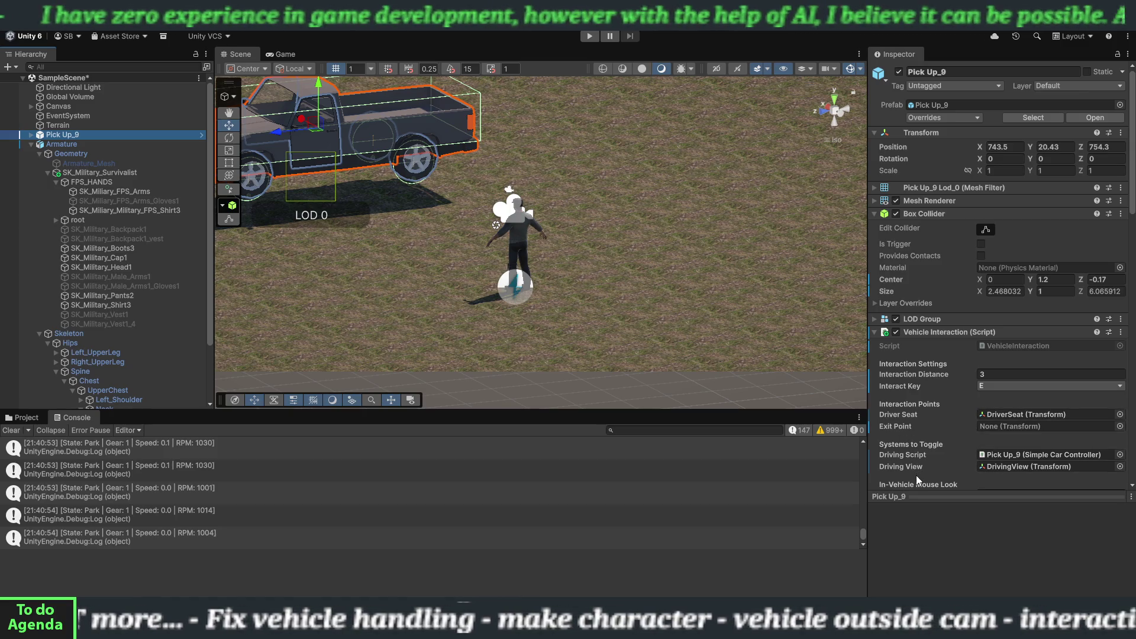
scroll(933, 475, down, 5)
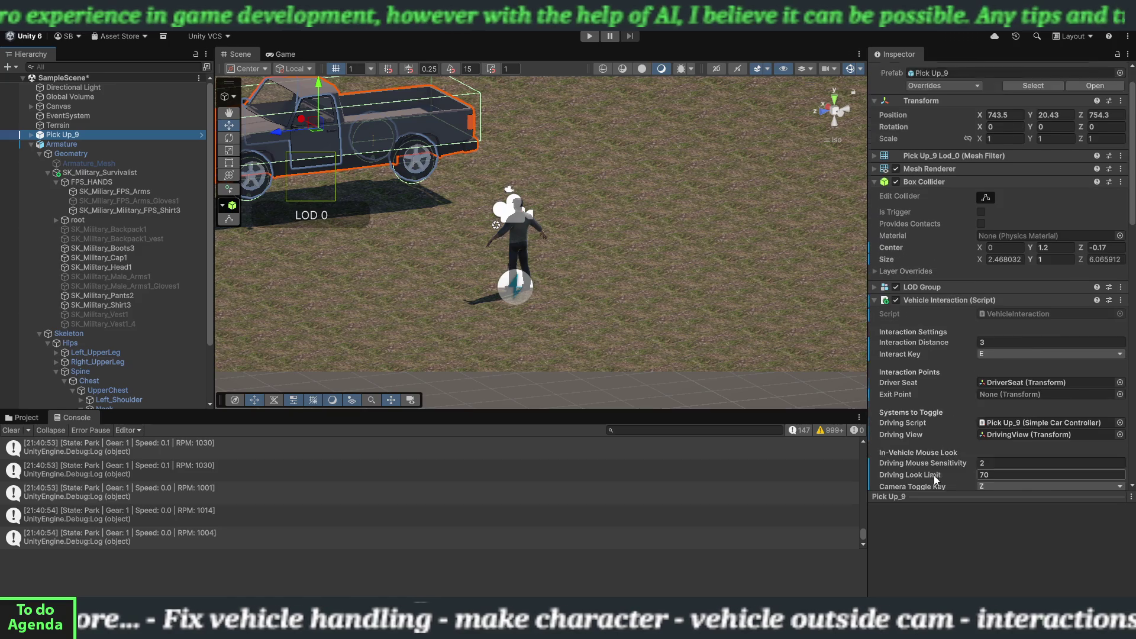
scroll(933, 475, down, 5)
scroll(934, 479, down, 2)
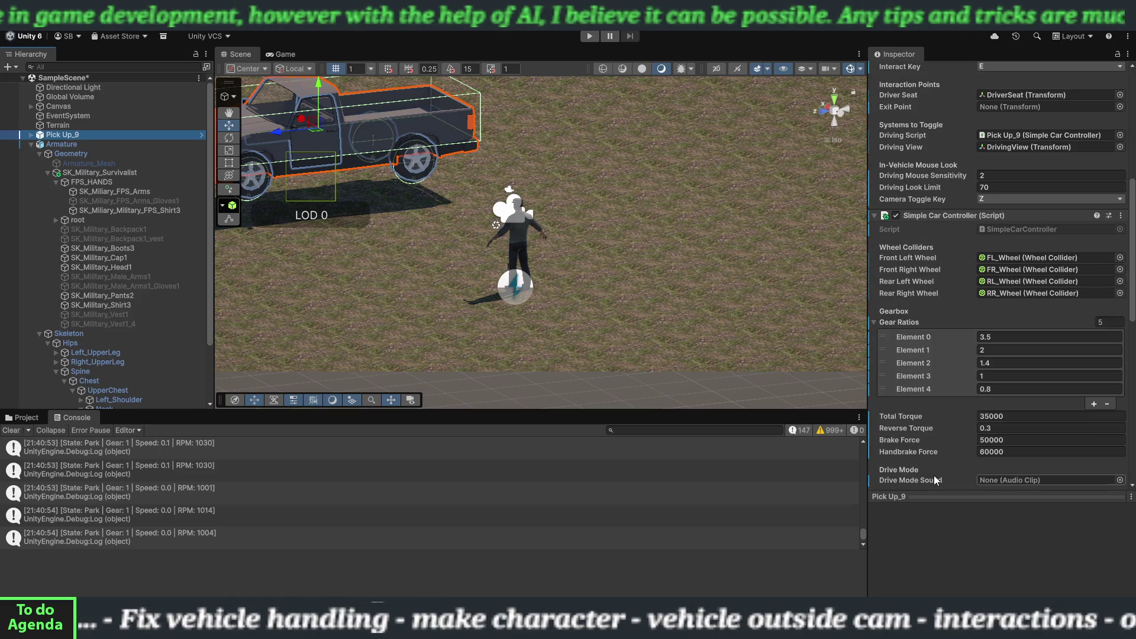
scroll(919, 304, down, 3)
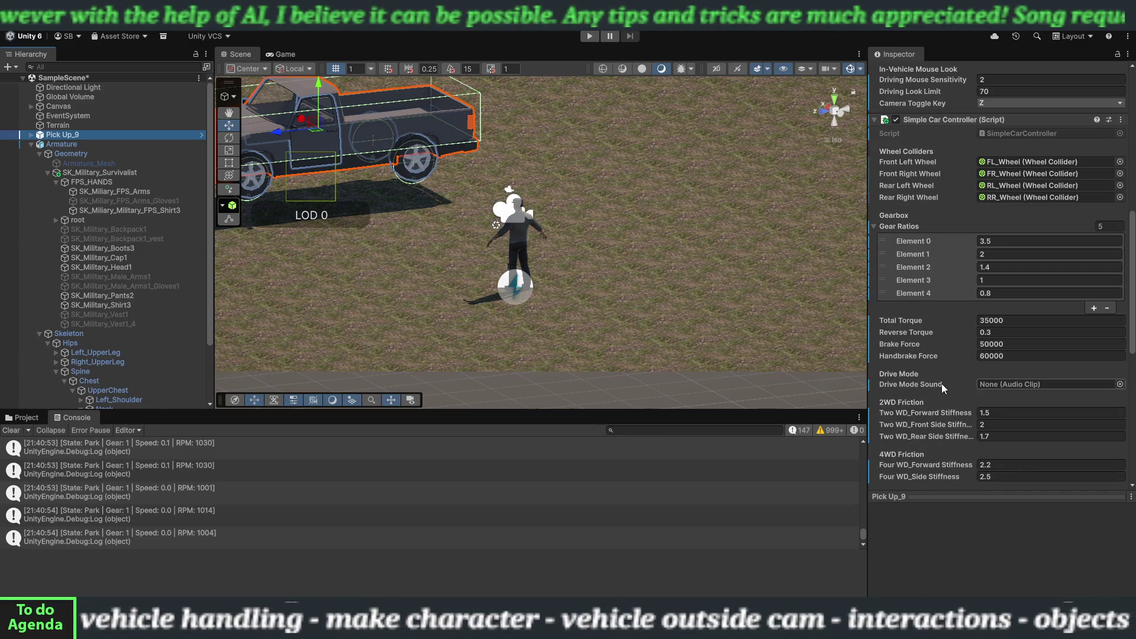
scroll(928, 349, down, 2)
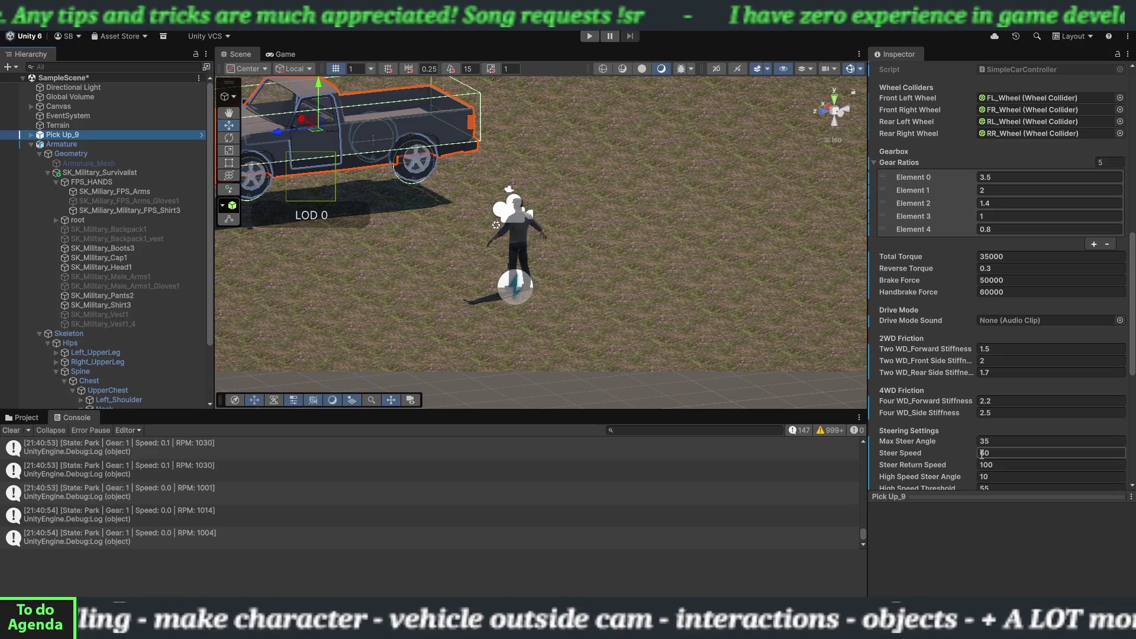
Change the Simple Car Controller's Steer Speed from 60 to 40.
drag(918, 458, 854, 453)
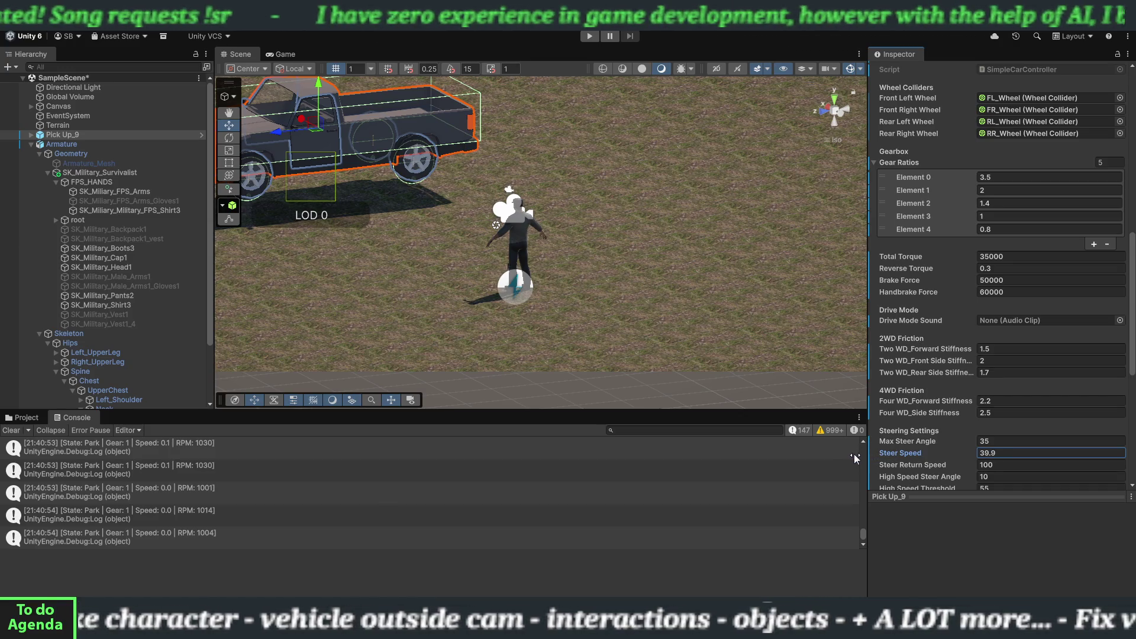
double_click(991, 451)
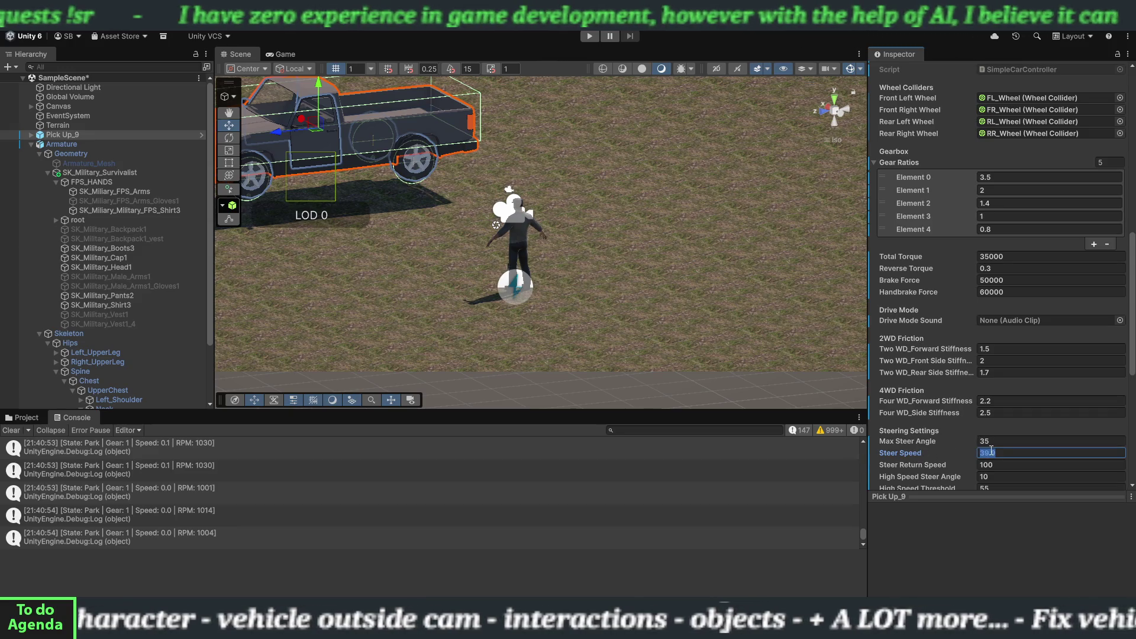
text(40)
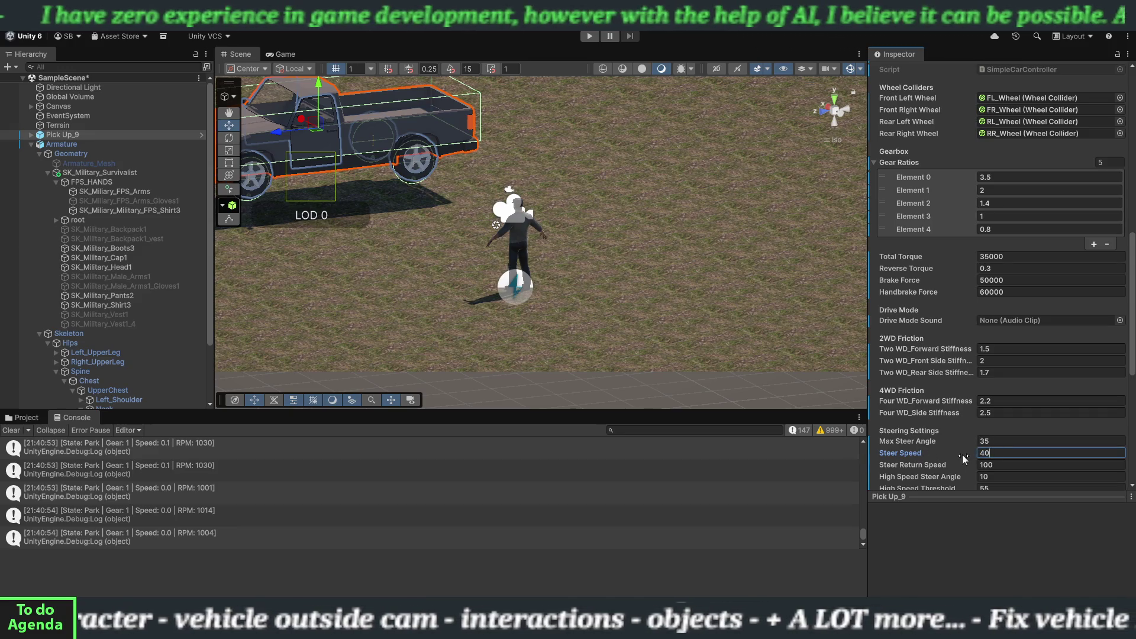
scroll(936, 467, down, 2)
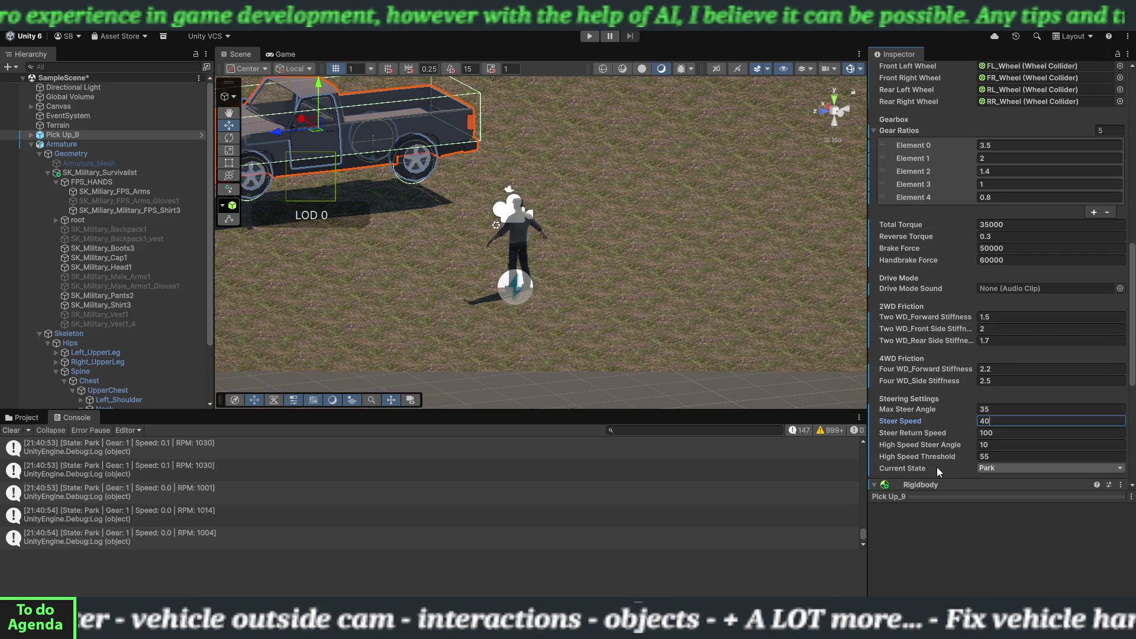
scroll(935, 465, down, 2)
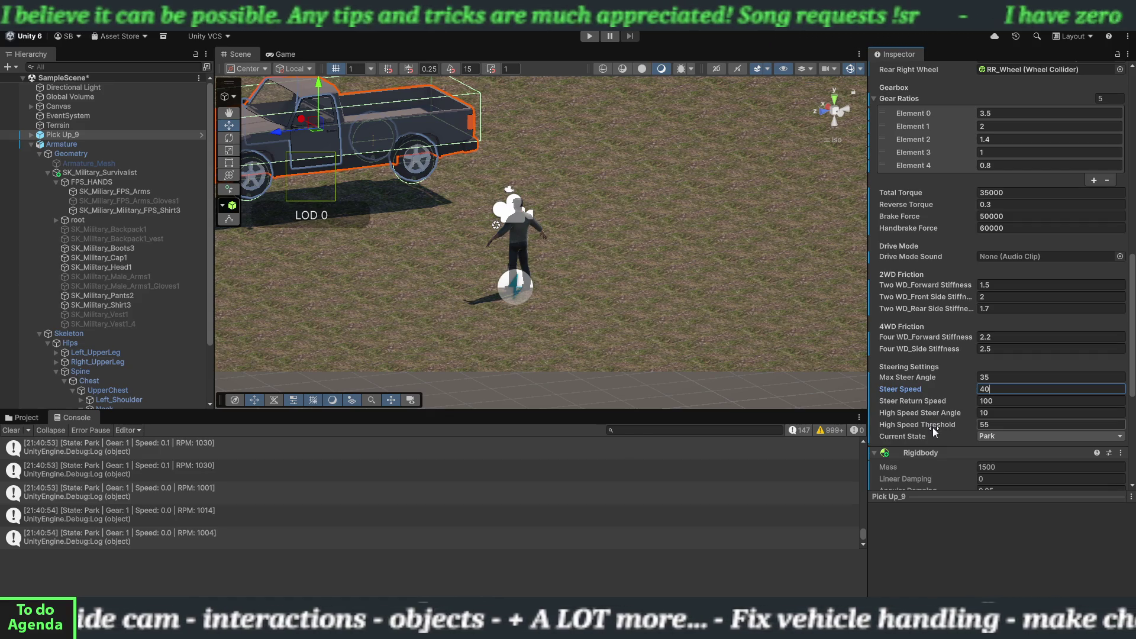
scroll(932, 427, down, 2)
scroll(932, 427, up, 2)
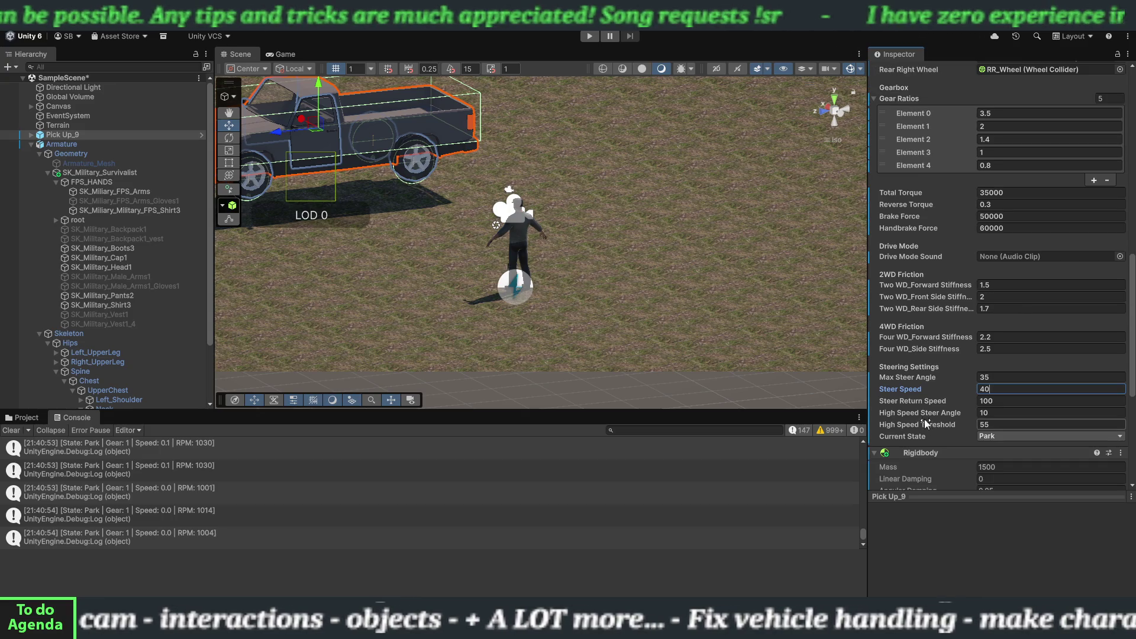